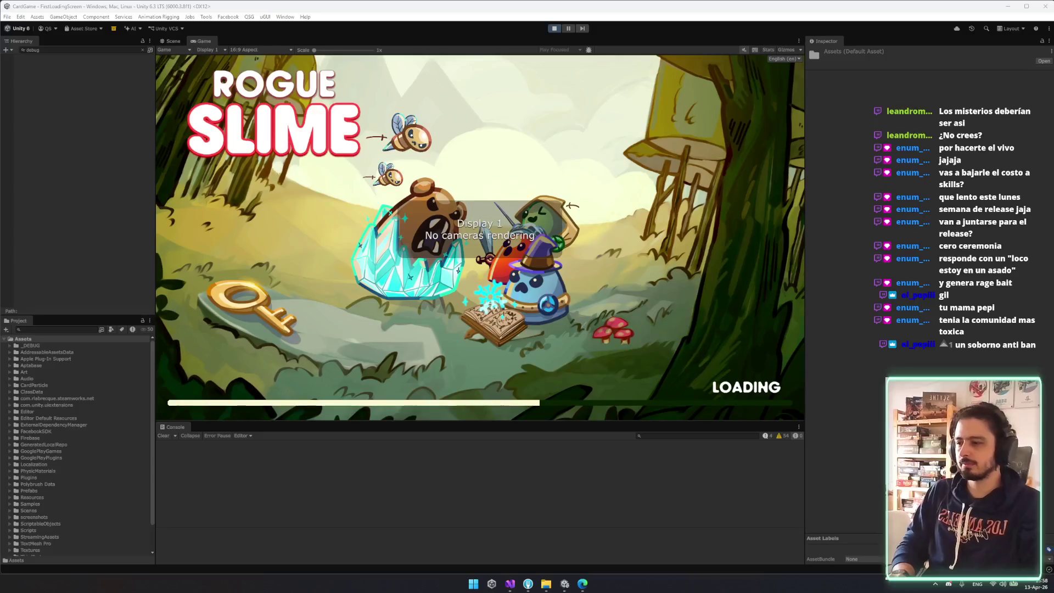
- Start a new Rogue Slime run and continue past the Thief character screen
mouse_move(518, 577)
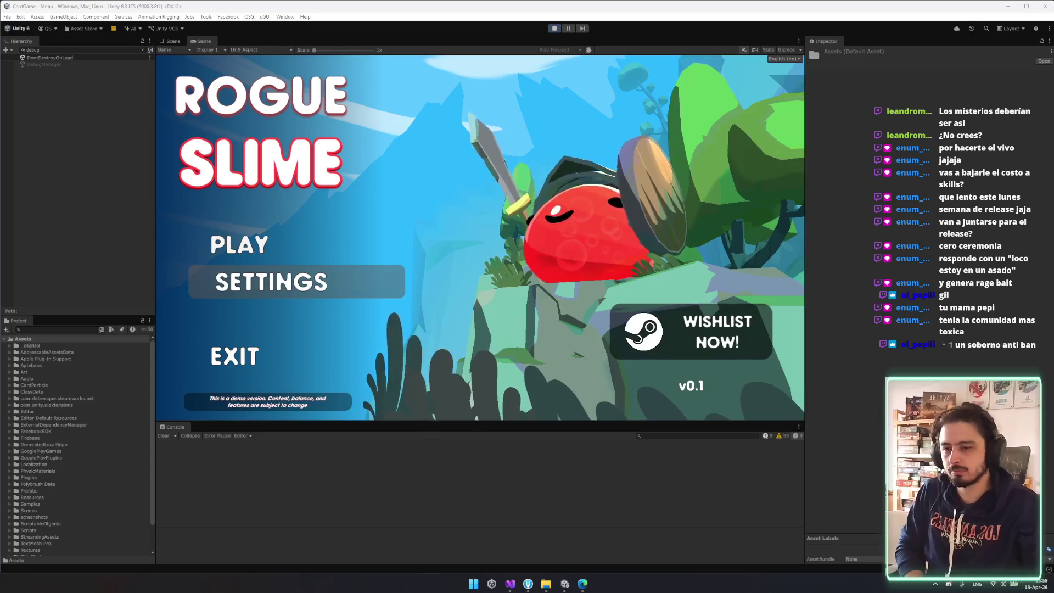
left_click(278, 254)
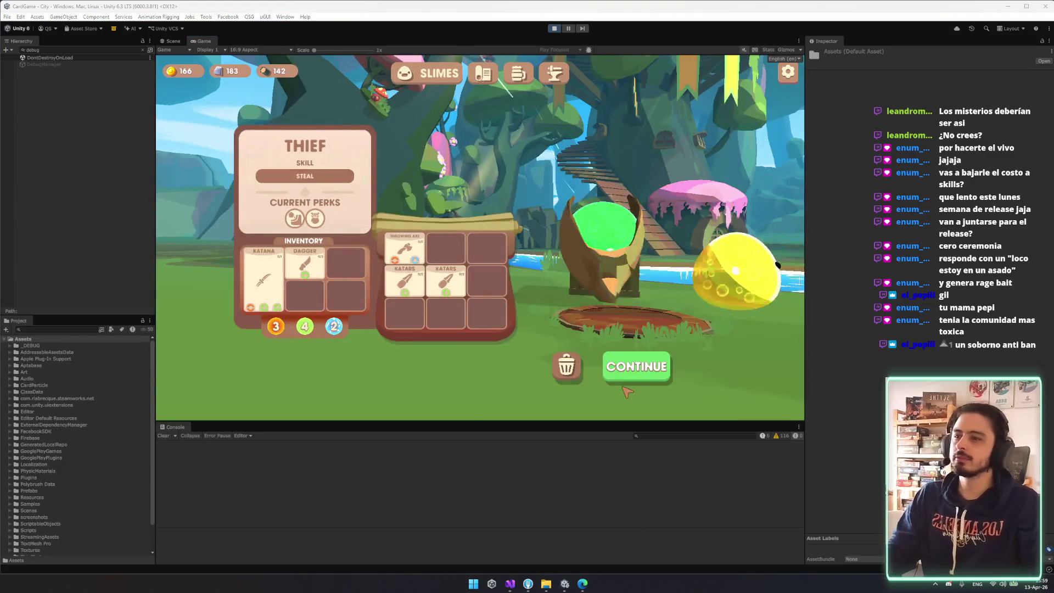
left_click(636, 375)
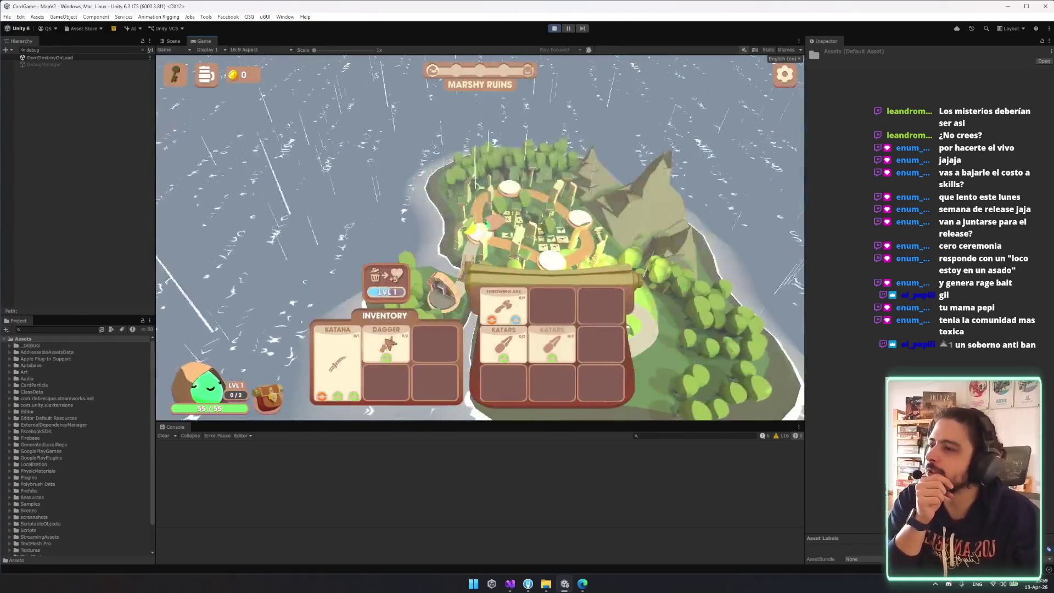
- Drag the Dagger to the absorb slot, decline absorbing it, and bring up InventoryManagement.cs
left_click_drag(387, 343, 387, 283)
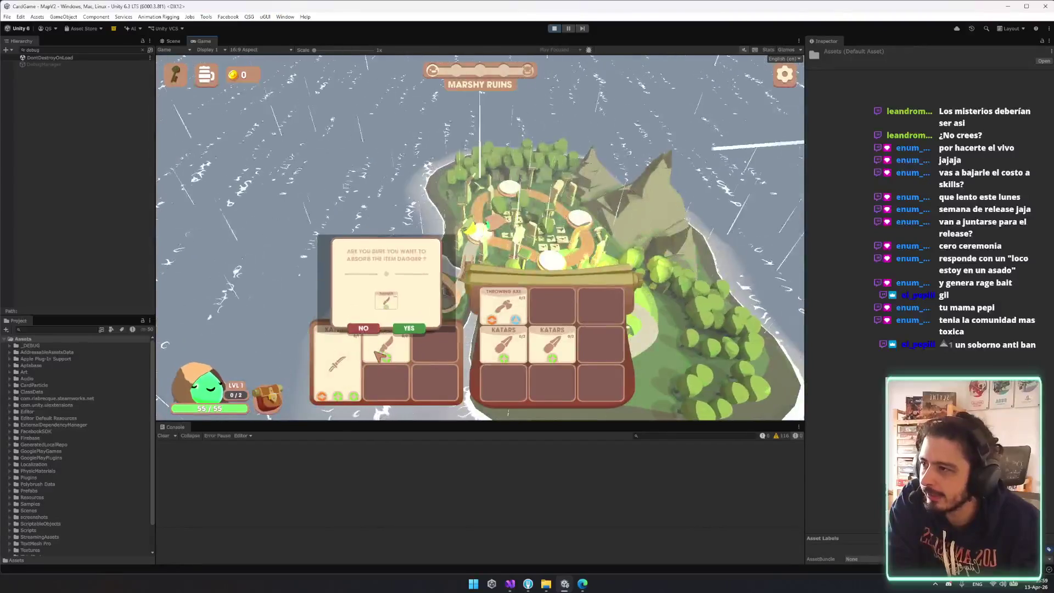
left_click(363, 328)
left_click_drag(386, 343, 387, 282)
left_click(364, 328)
left_click_drag(386, 343, 387, 282)
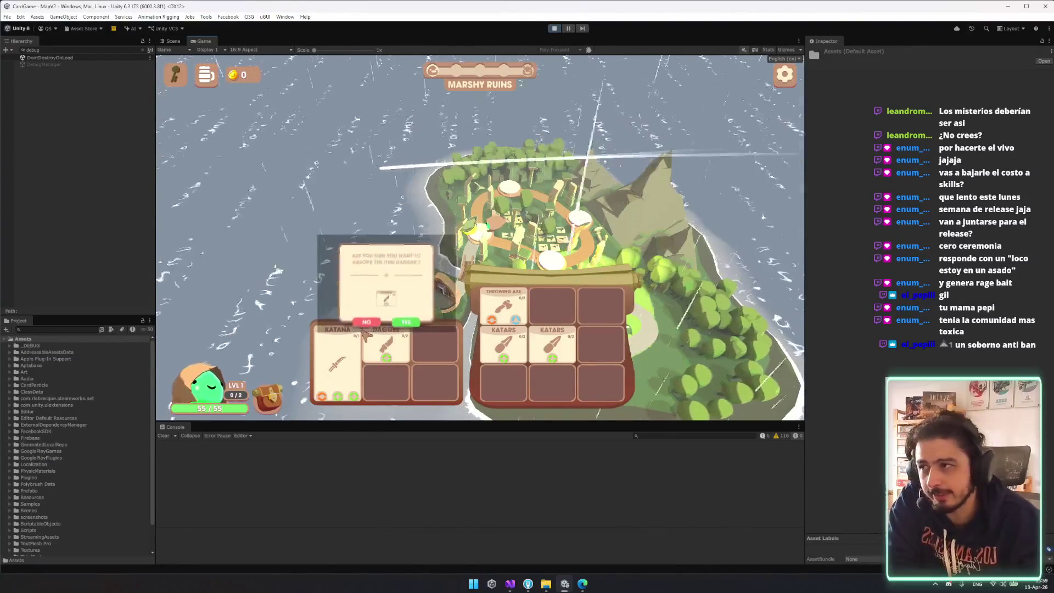
left_click_drag(386, 343, 387, 283)
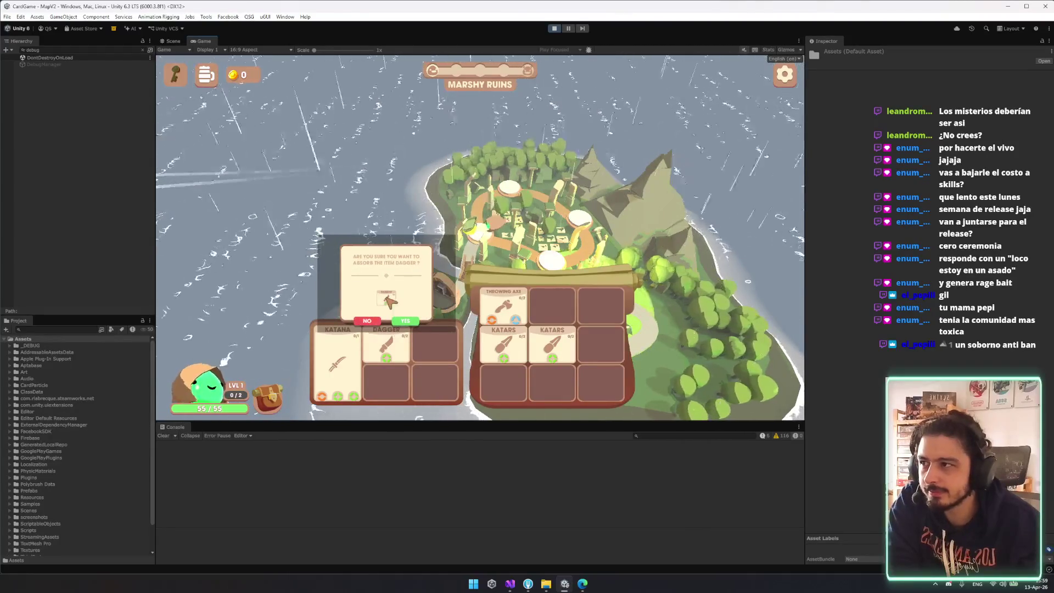
left_click(375, 327)
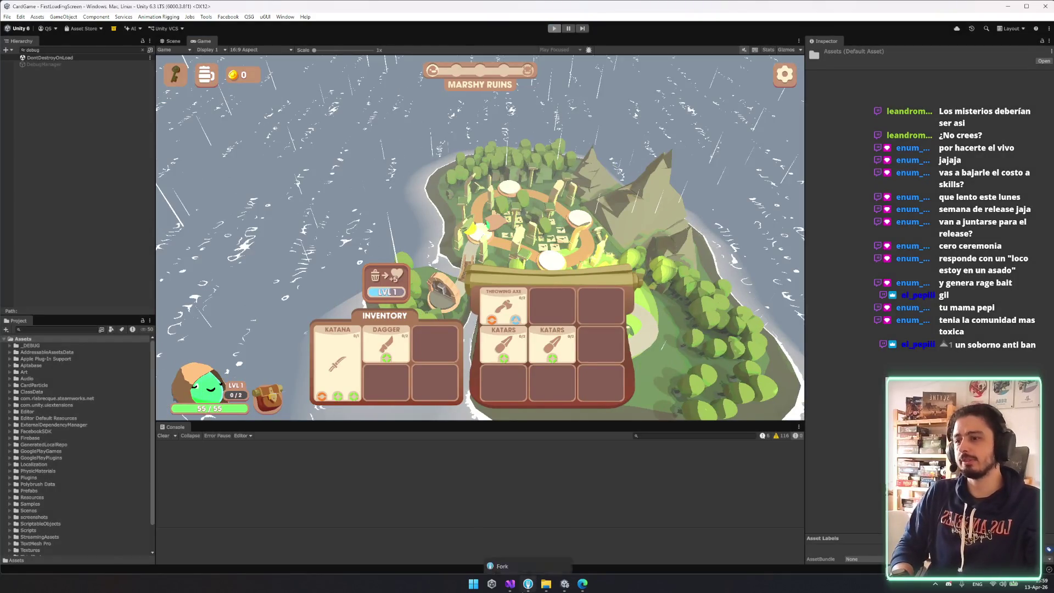
left_click(506, 588)
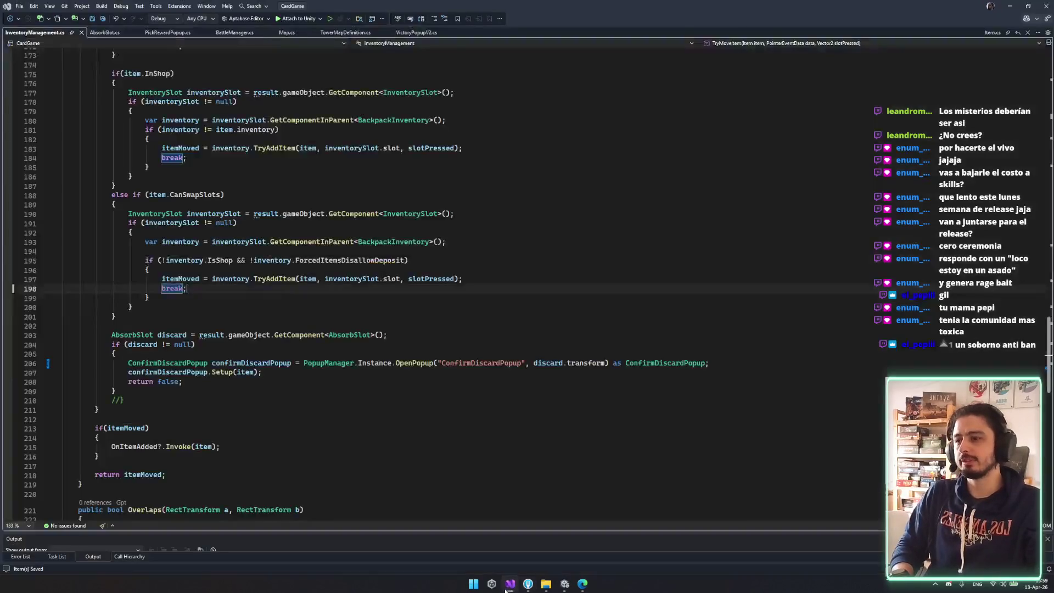
- Replace discard.transform with transform in the OpenPopup call on line 206, then return to Unity
left_click(434, 278)
left_click(255, 157)
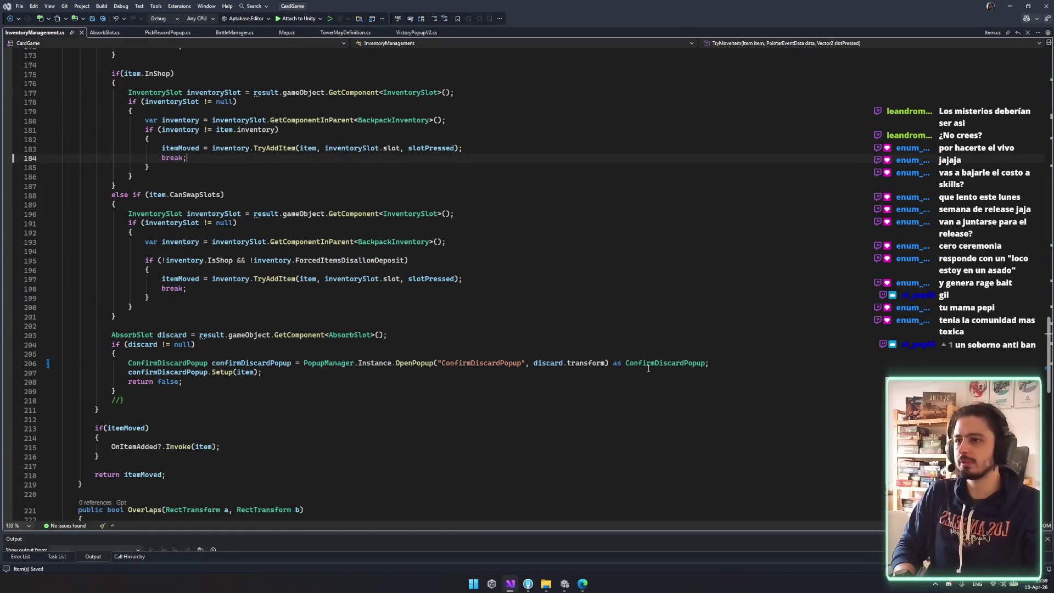
left_click_drag(648, 368, 578, 364)
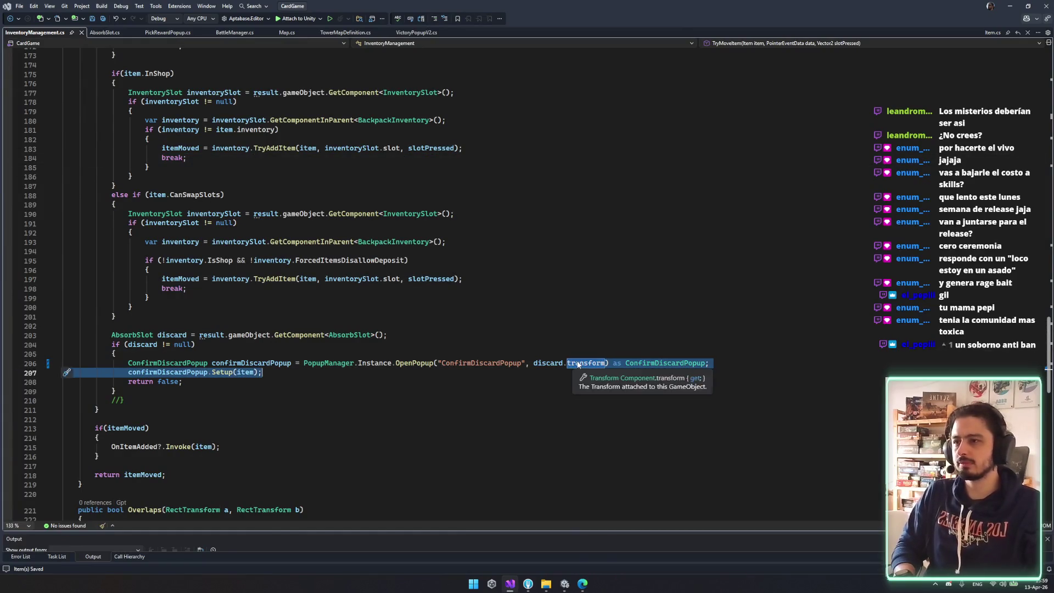
left_click(582, 363)
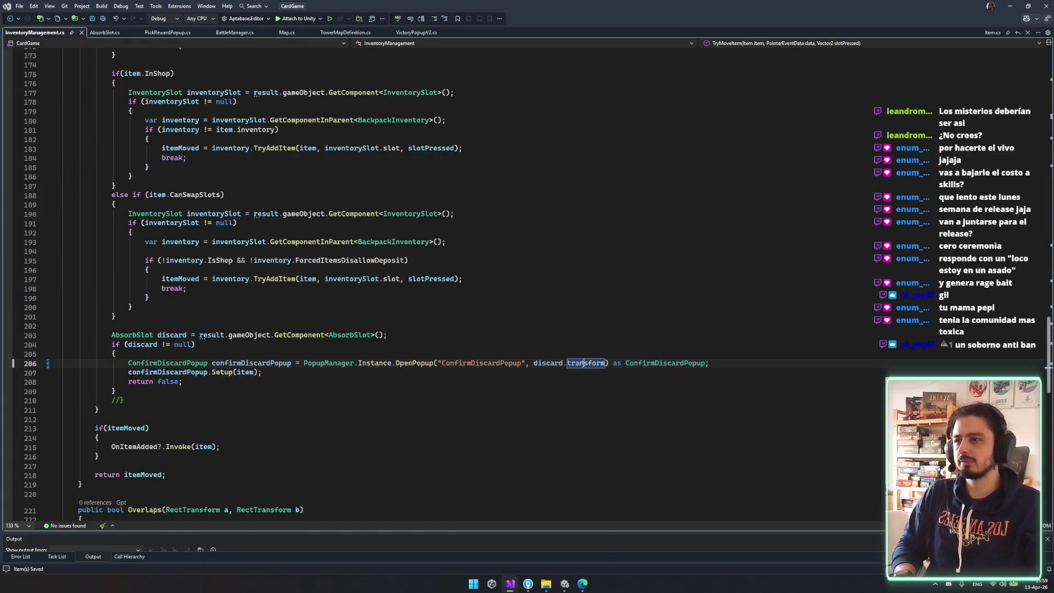
double_click(146, 345)
left_click_drag(533, 363, 606, 363)
type("transform")
left_click(552, 420)
left_click(570, 586)
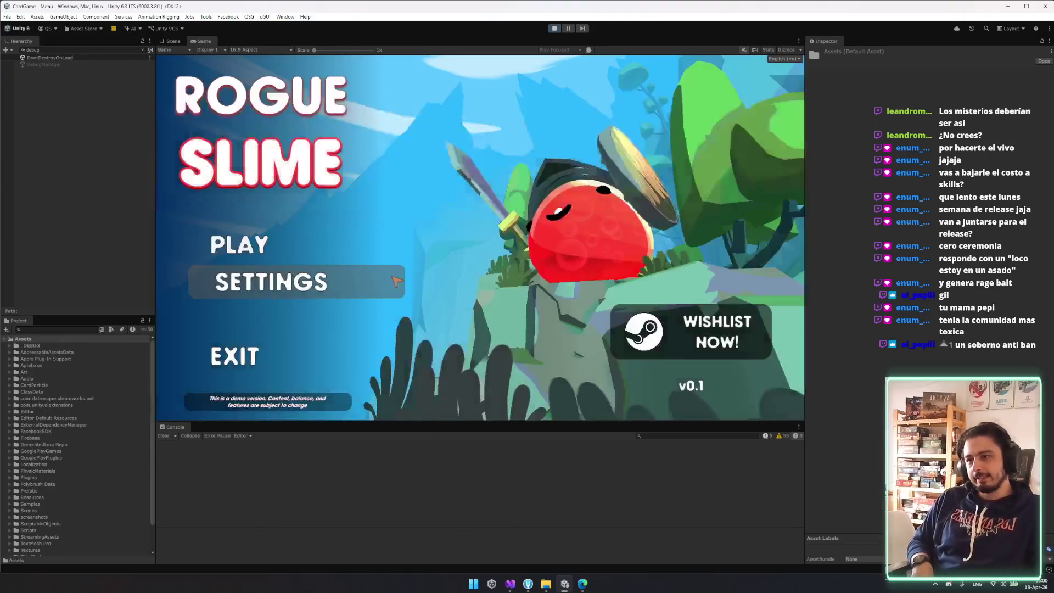
- Start a new run, trigger the absorb-Dagger confirmation, and close and reopen the inventory panels
left_click(286, 259)
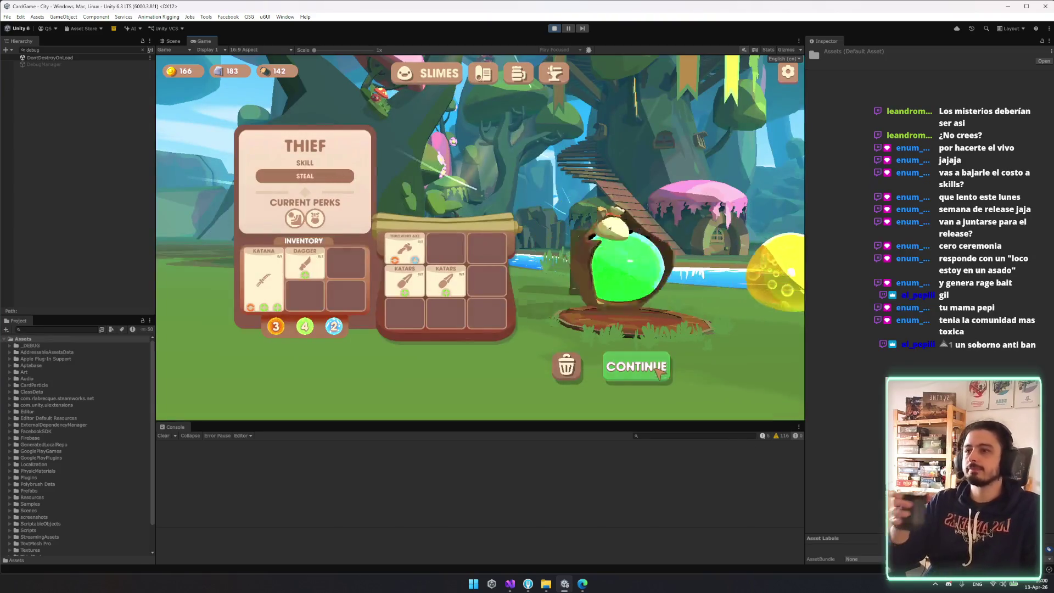
left_click(636, 365)
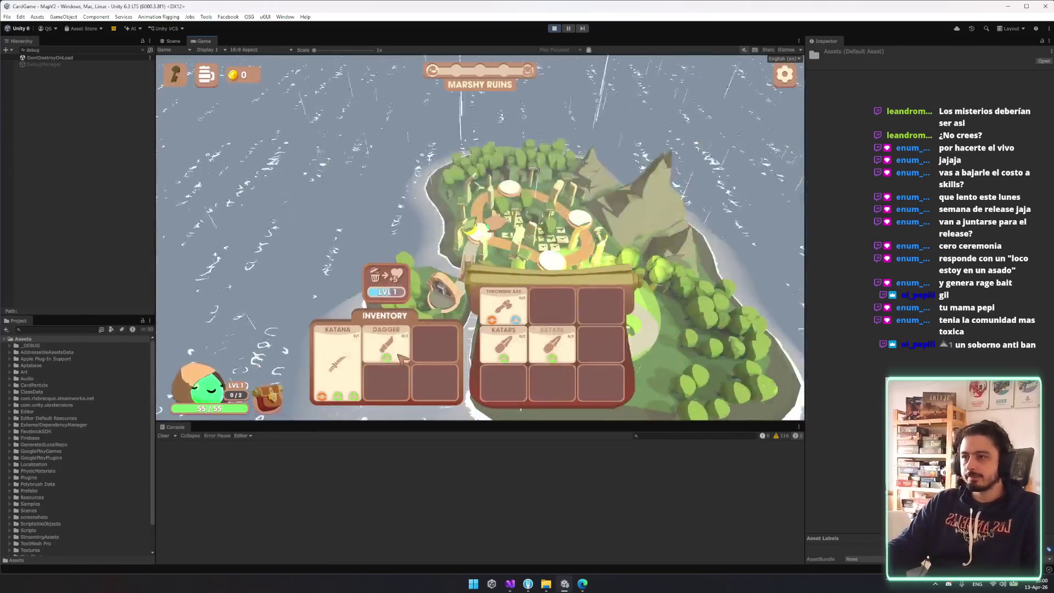
left_click(396, 341)
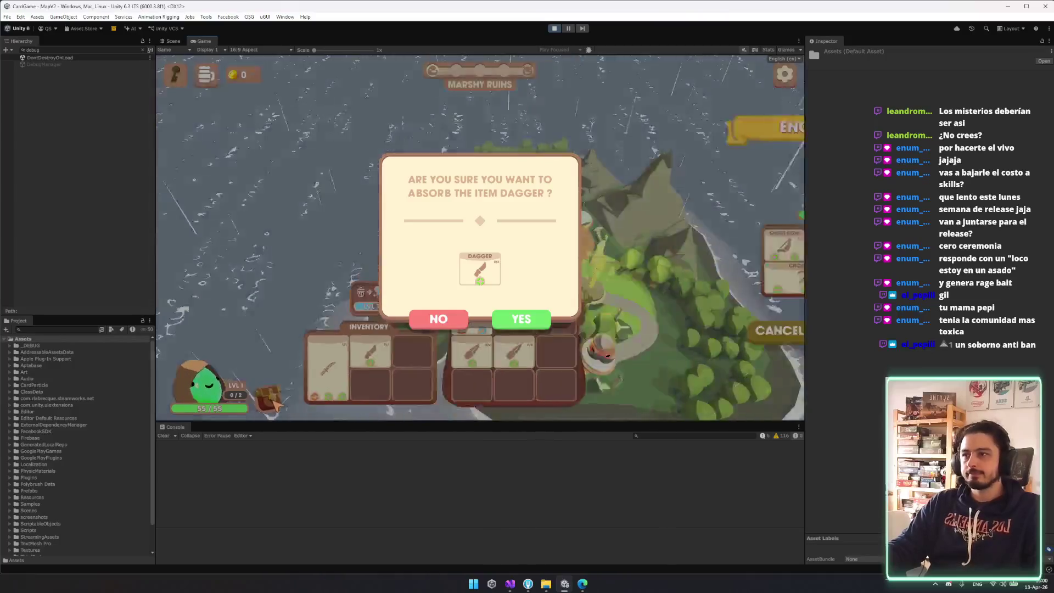
left_click(275, 403)
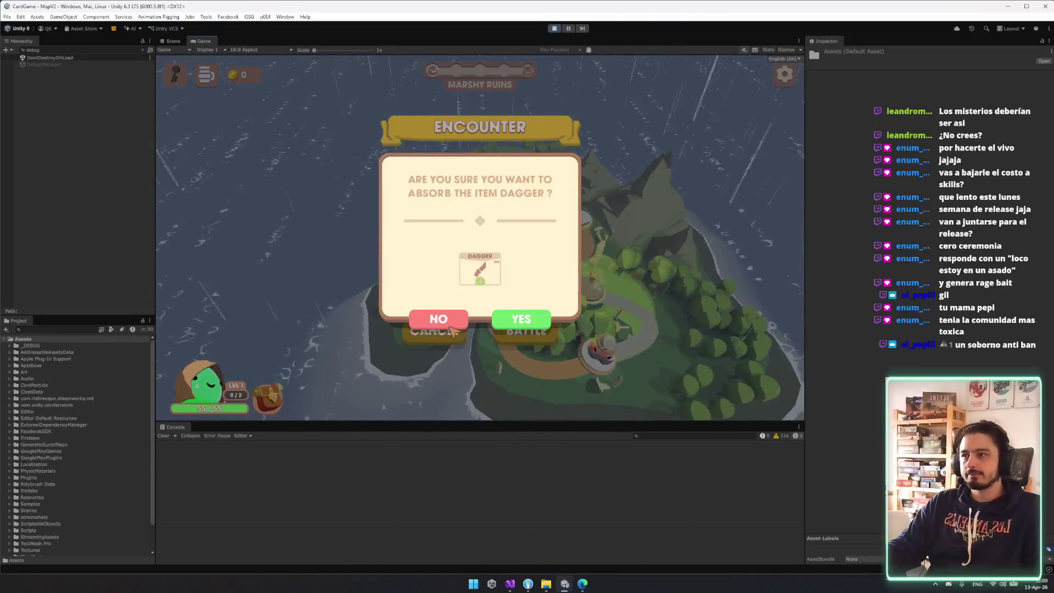
left_click(425, 319)
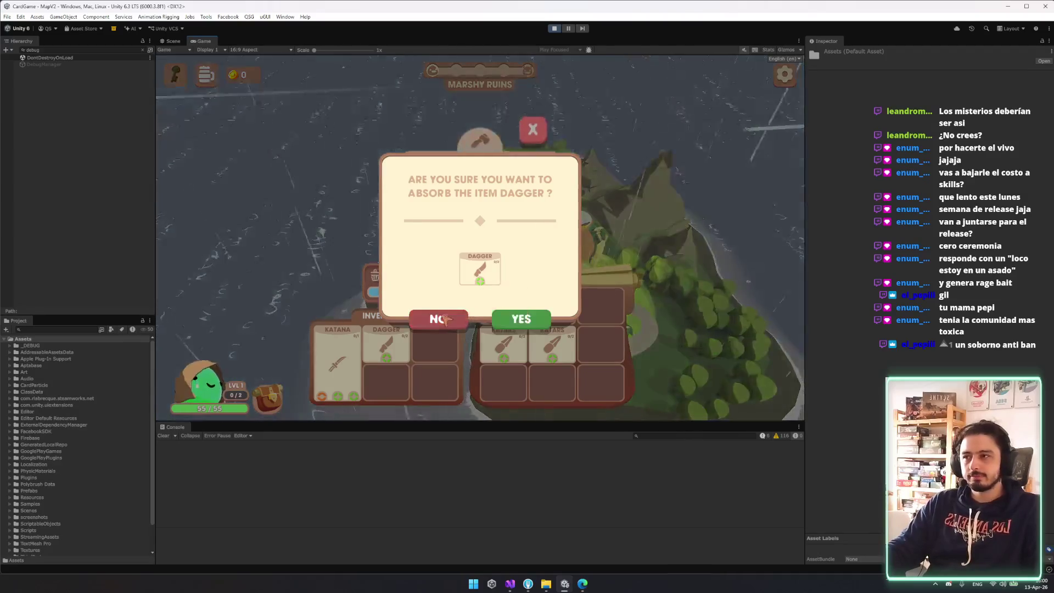
- Open and close the Dagger's detail card and the game's settings panel over the confirmation
left_click(480, 269)
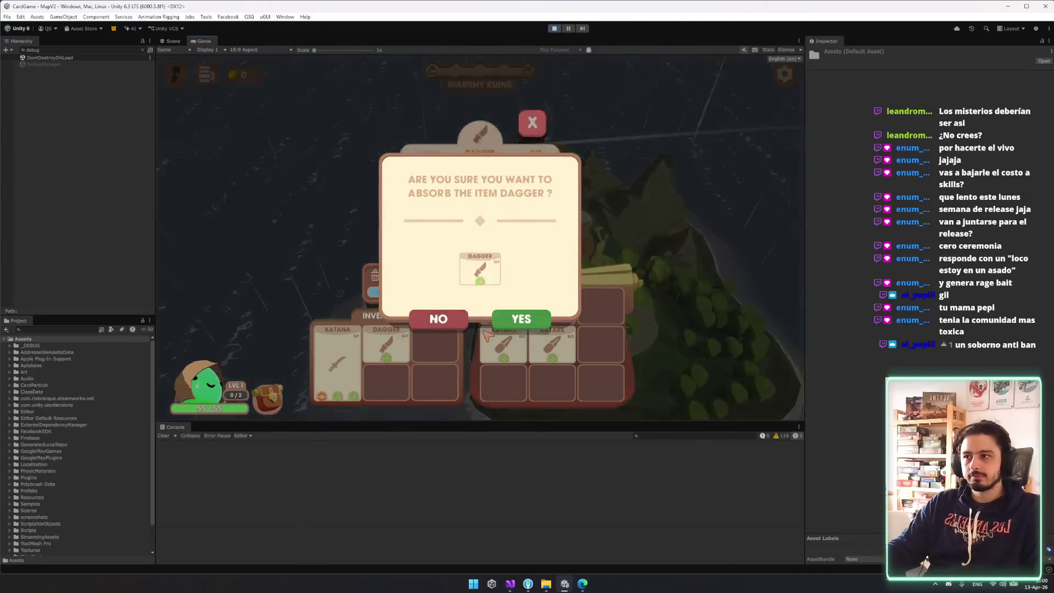
left_click(501, 216)
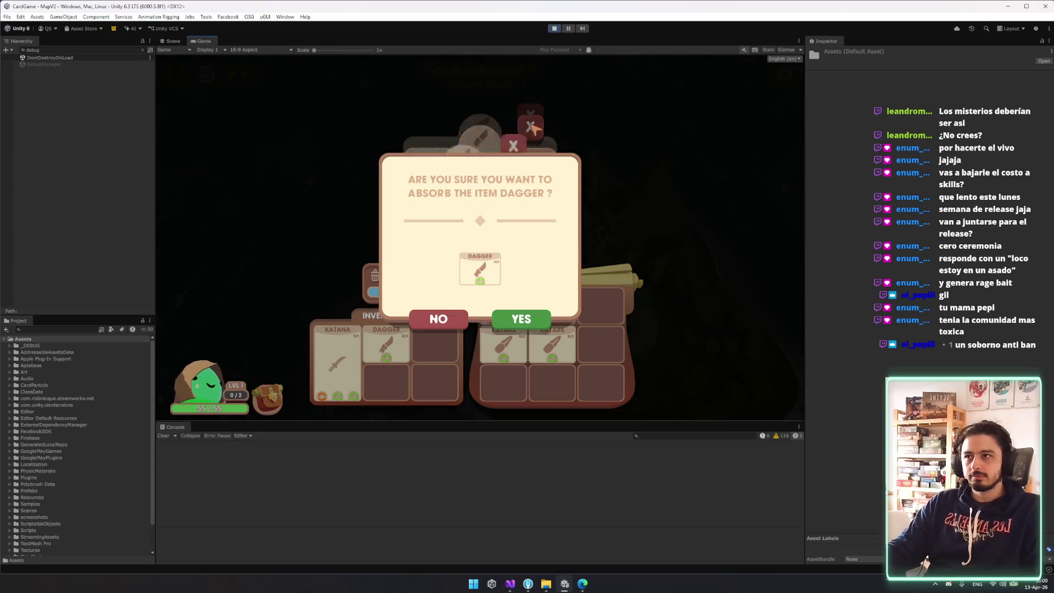
left_click(531, 126)
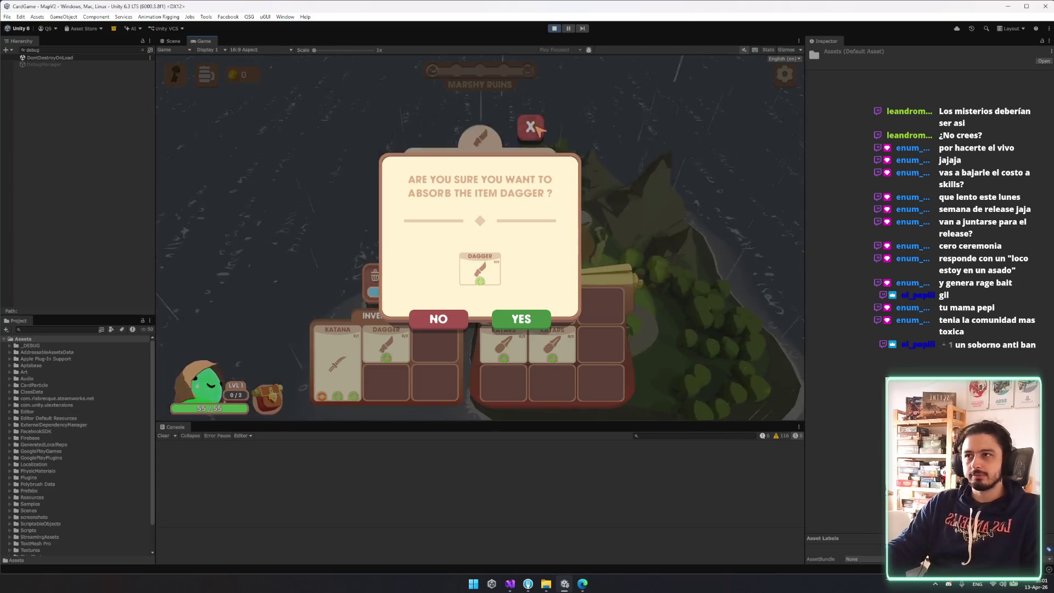
key("Escape")
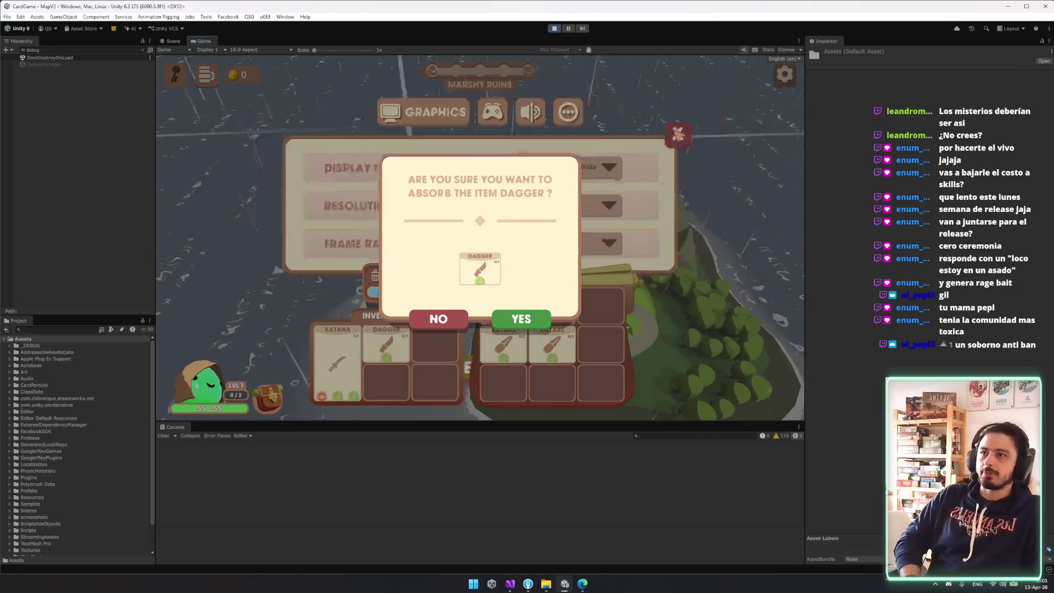
key("Escape")
key("Escape")
key("Escape")
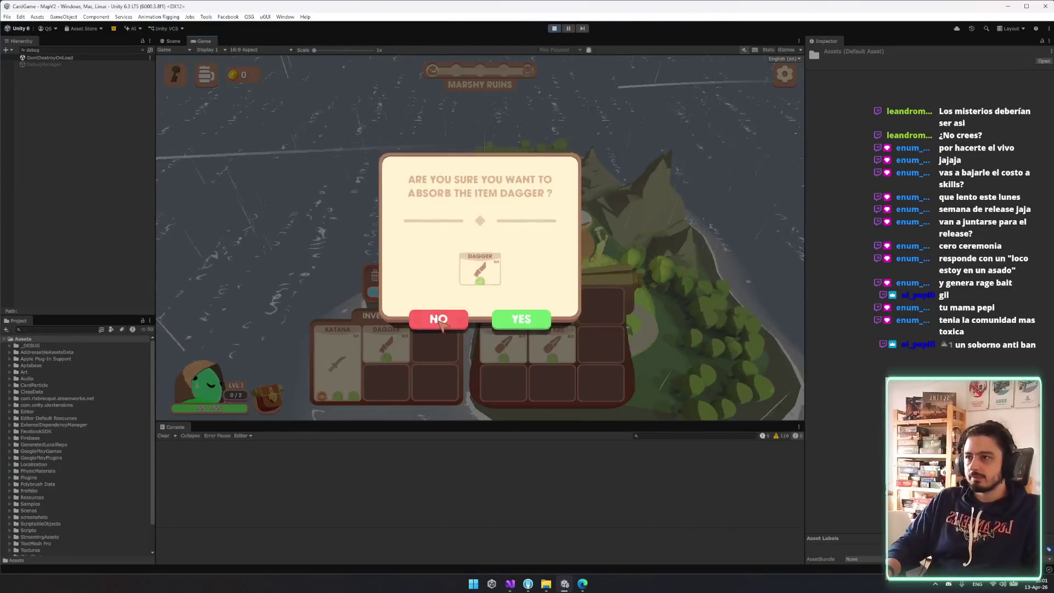
- Trigger absorb confirmations for the Dagger and Katana, stop the playtest, and return to InventoryManagement.cs
left_click(379, 352)
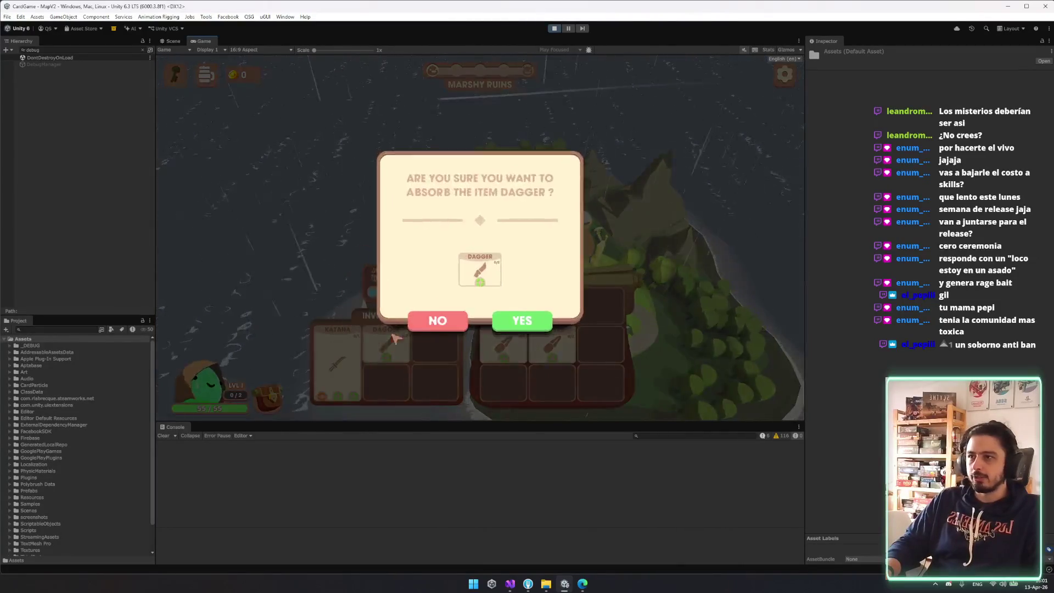
left_click(363, 357)
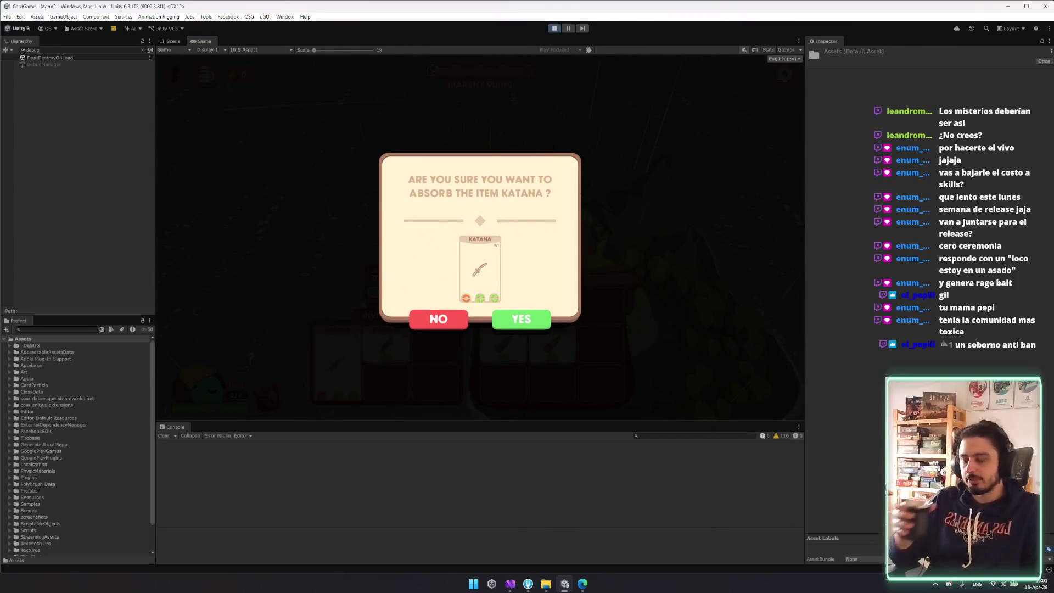
key("ctrl+p")
left_click(511, 585)
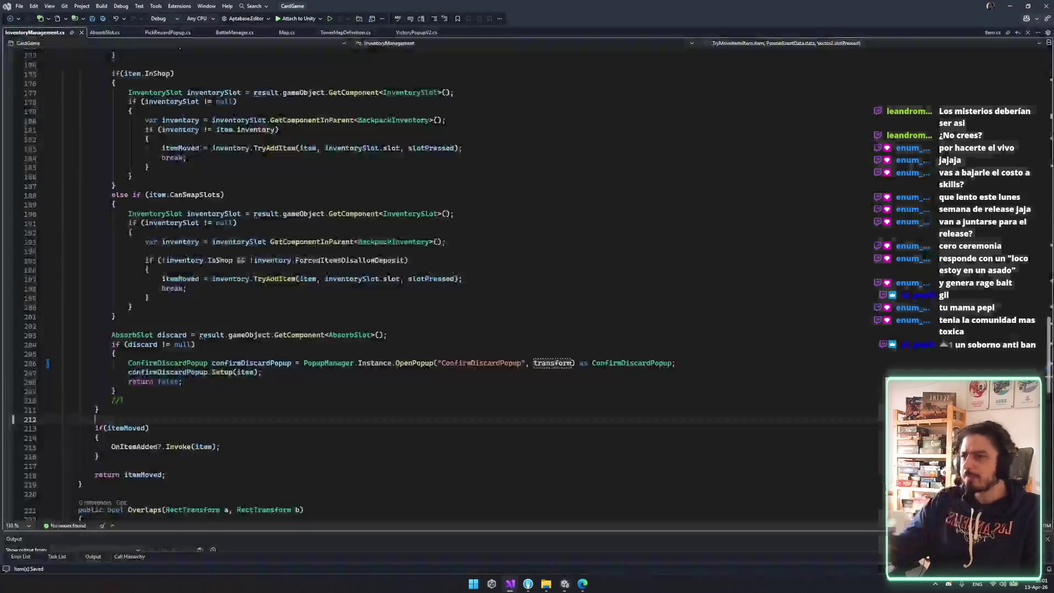
- Remove the transform argument, inspect ConfirmDiscardPopup and the OpenPopup definition in PopupManager, then return to Unity
key("BackSpace")
key("BackSpace")
key("BackSpace")
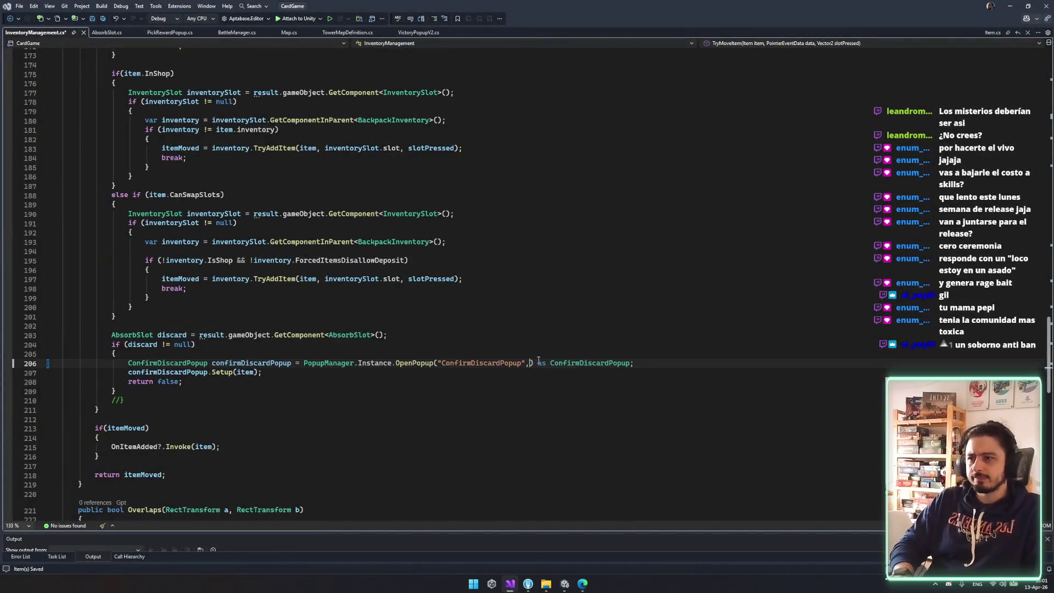
key("Down")
key("Down")
key("Down")
left_click(204, 367)
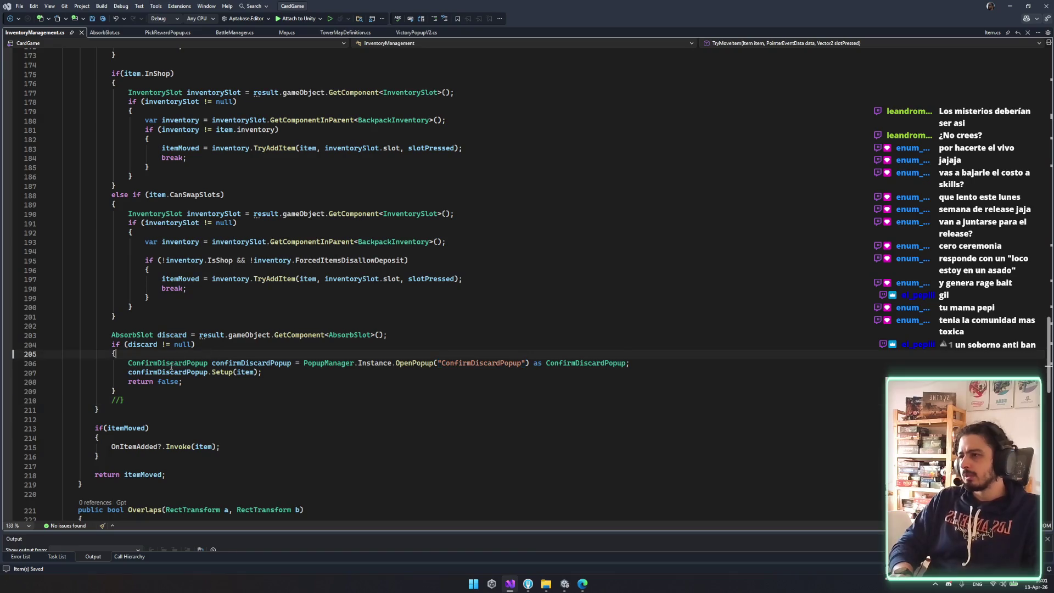
left_click(170, 364)
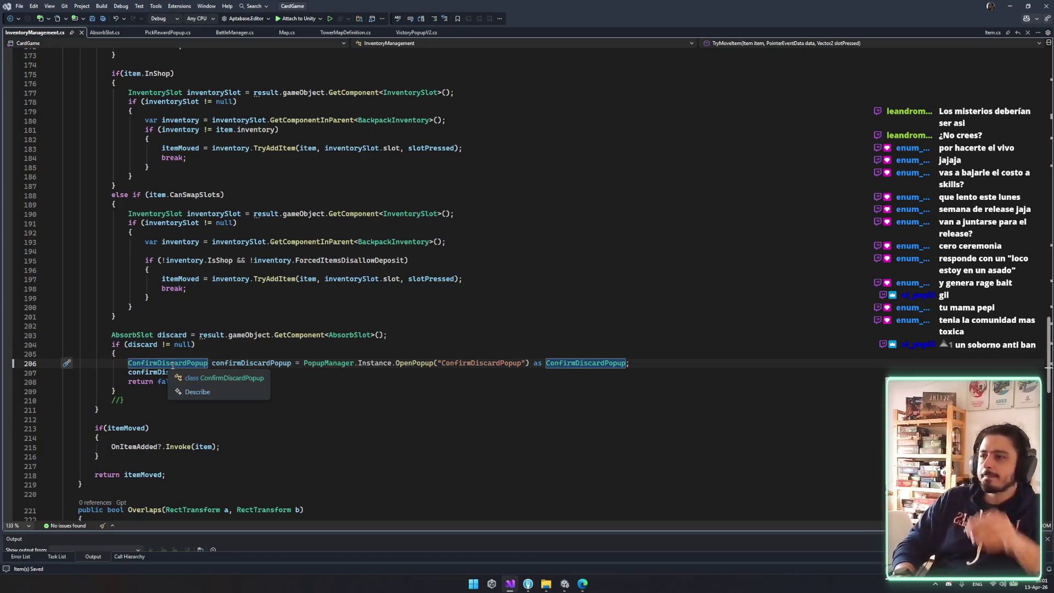
left_click(410, 363, "ctrl")
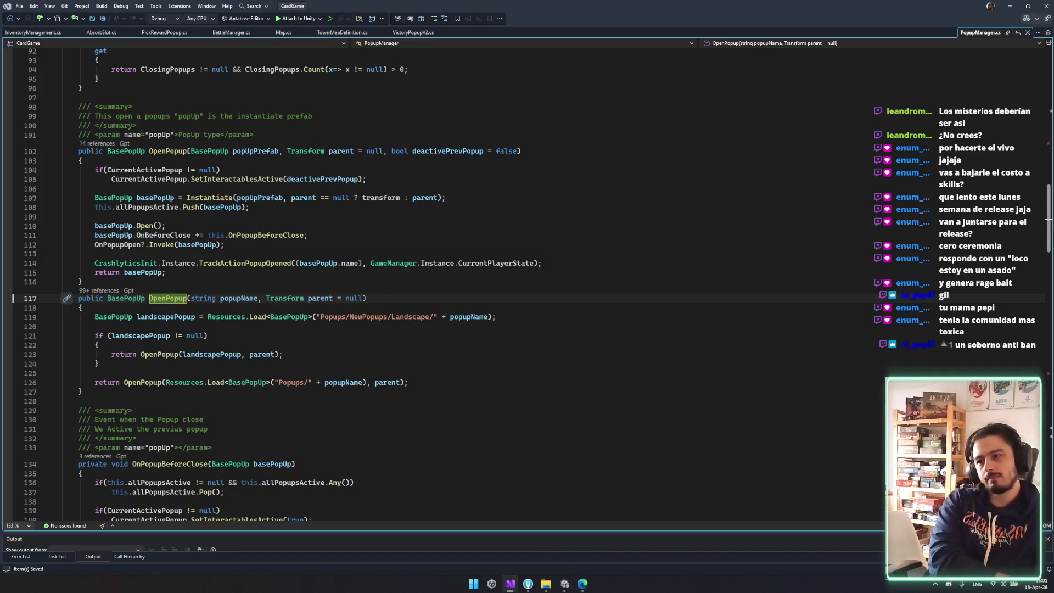
left_click(566, 586)
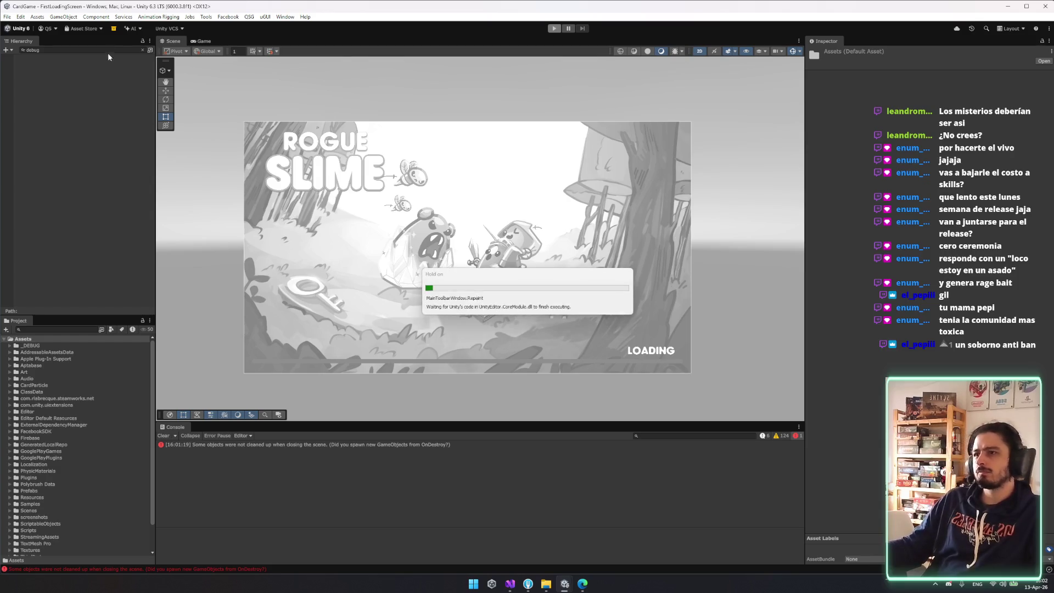
- Start the game, continue from the city screen to the map, and return to the inventory
left_click(77, 50)
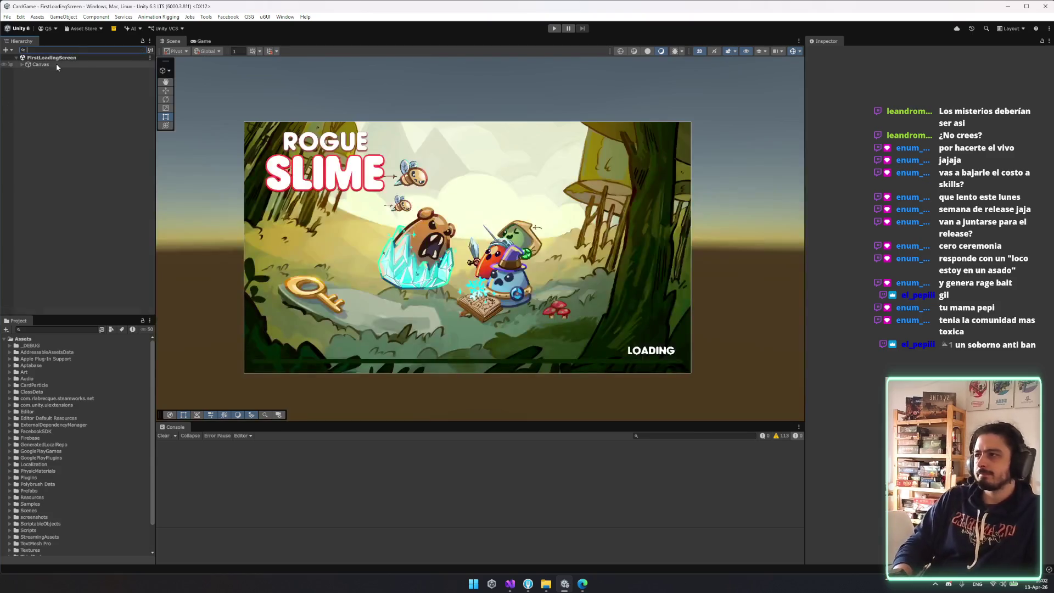
left_click(124, 16)
left_click(203, 155)
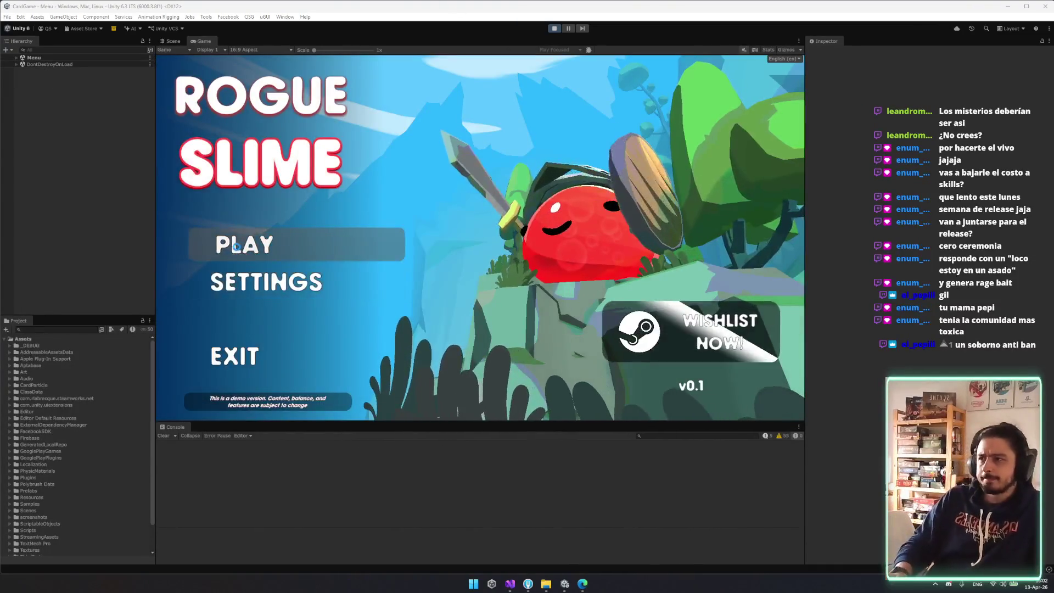
left_click(235, 246)
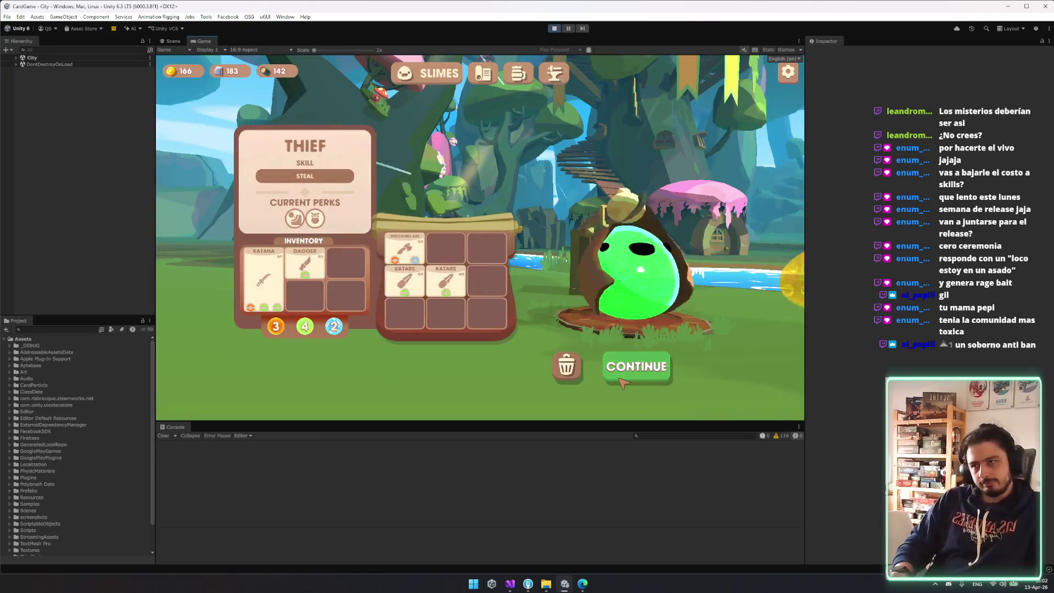
left_click(621, 379)
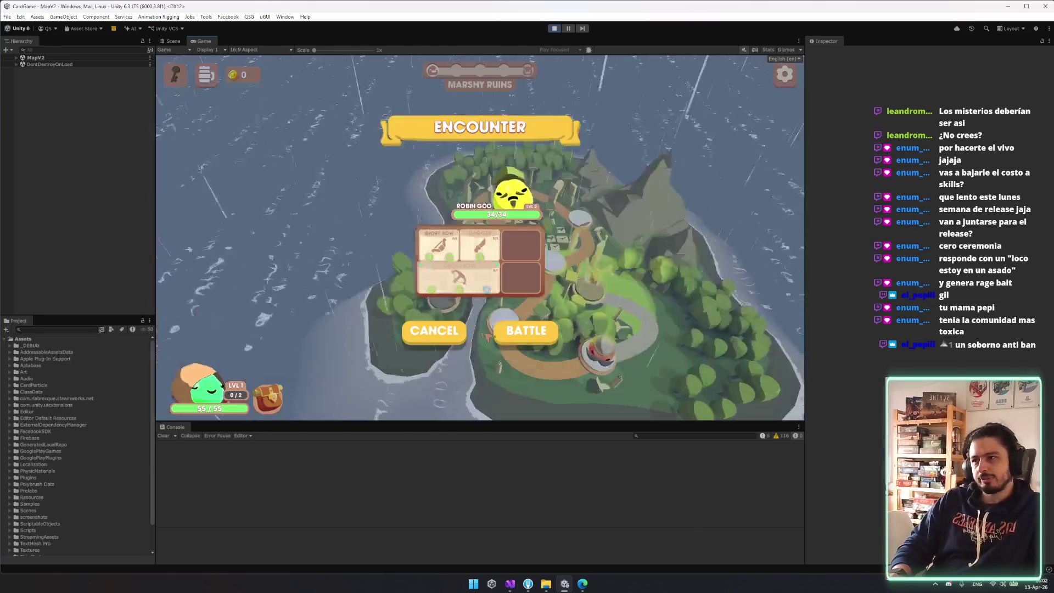
left_click(285, 397)
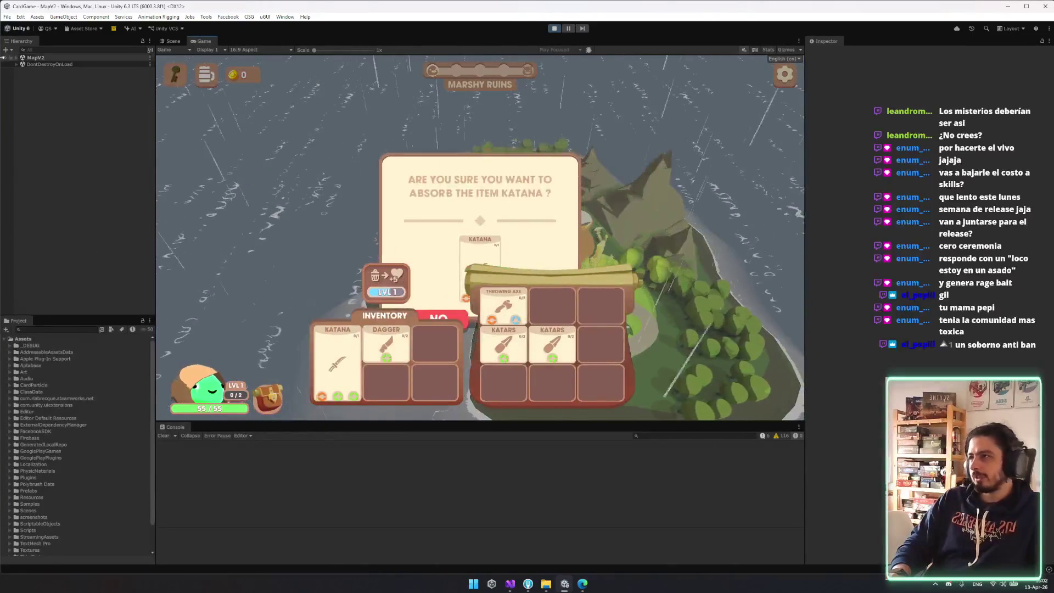
- Filter the Hierarchy for 'popups' and select PopupsCanvas
left_click(77, 50)
type("popups")
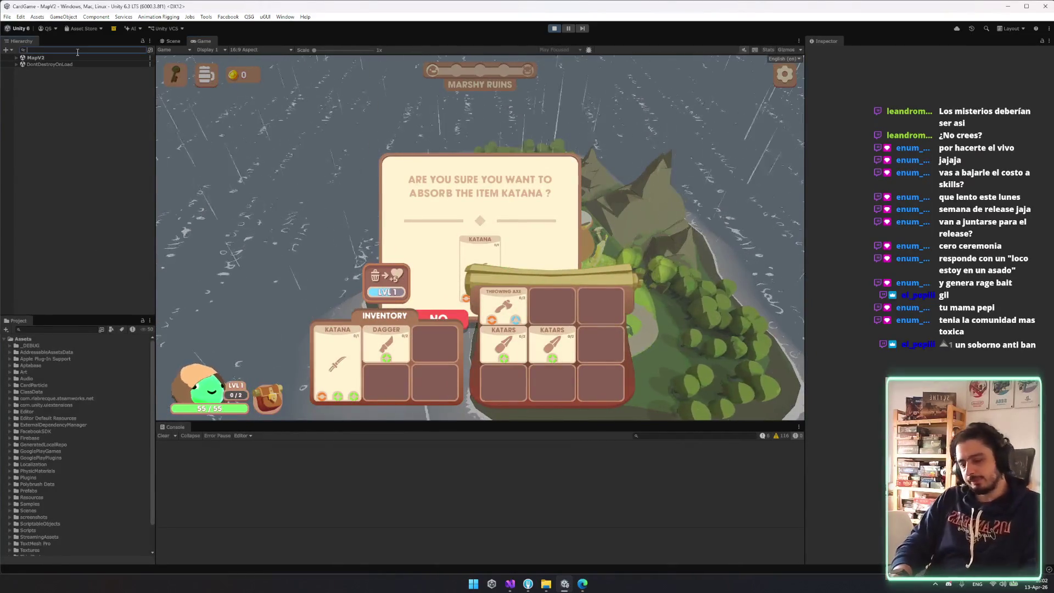
left_click(107, 77)
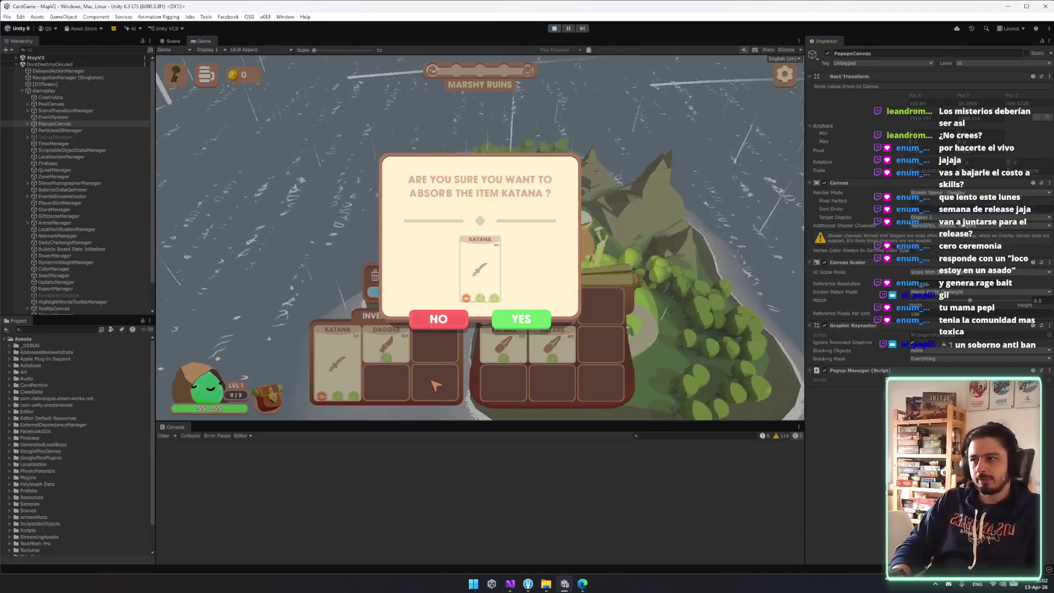
- Decline absorbing the Katana and the Dagger, keeping both in the inventory
left_click(441, 323)
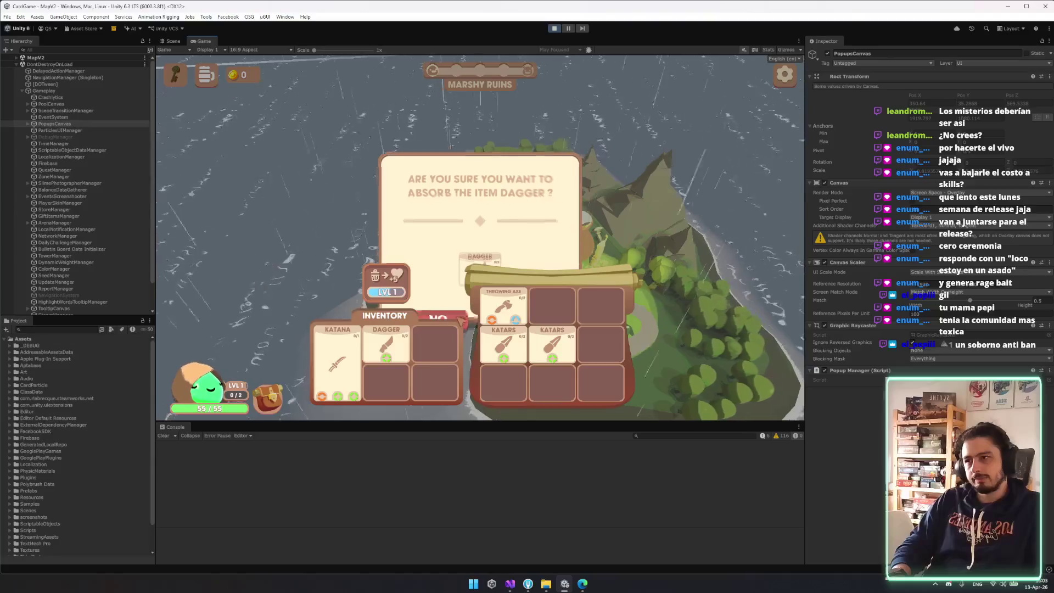
left_click(463, 321)
left_click(407, 349)
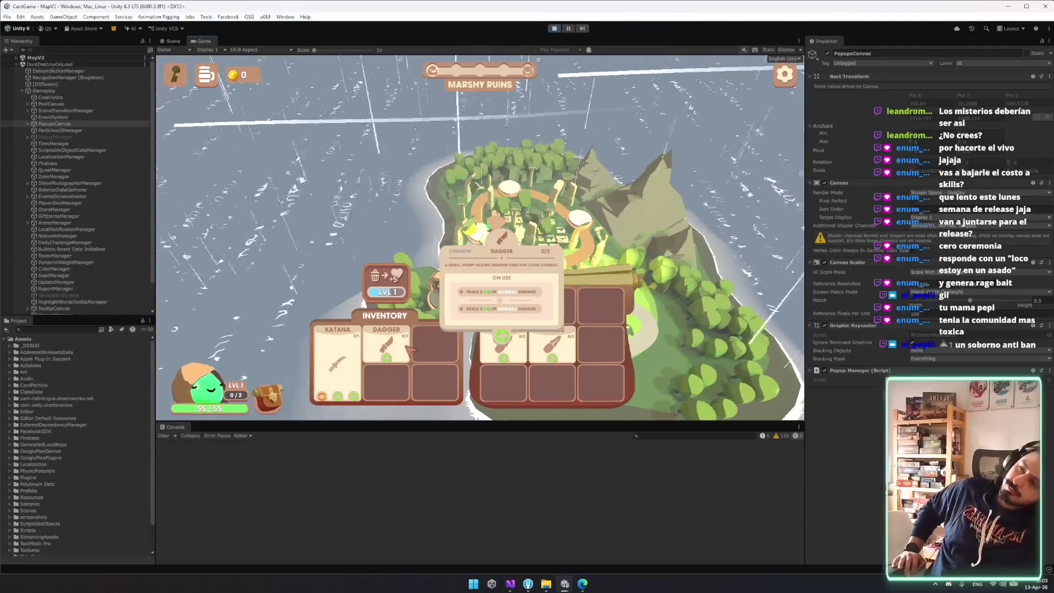
- Search the Hierarchy for InventoryManagement, clear the search, and expand and select Overlays UI
left_click(80, 50)
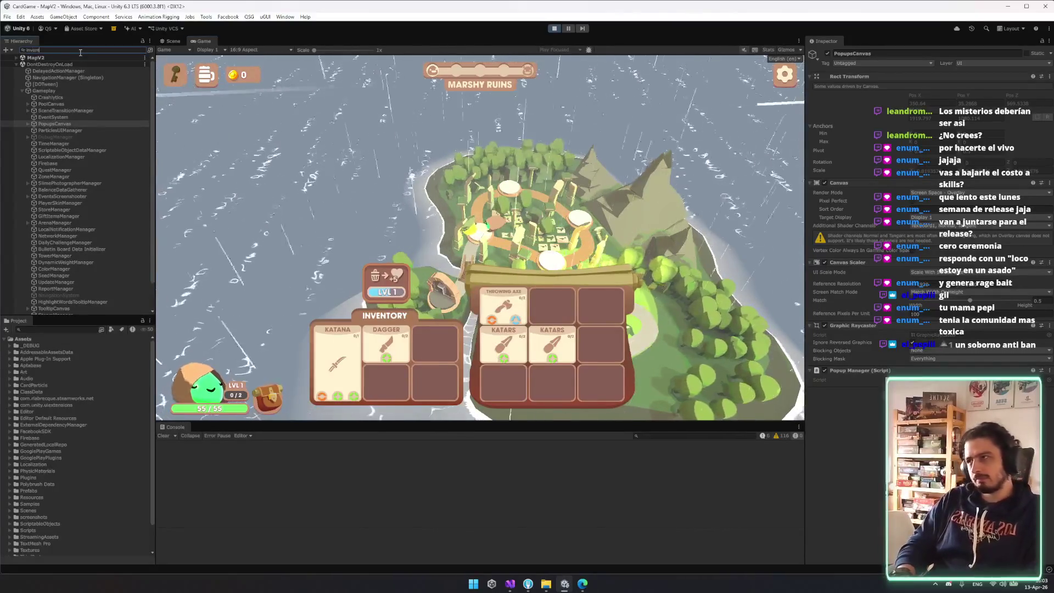
type("en")
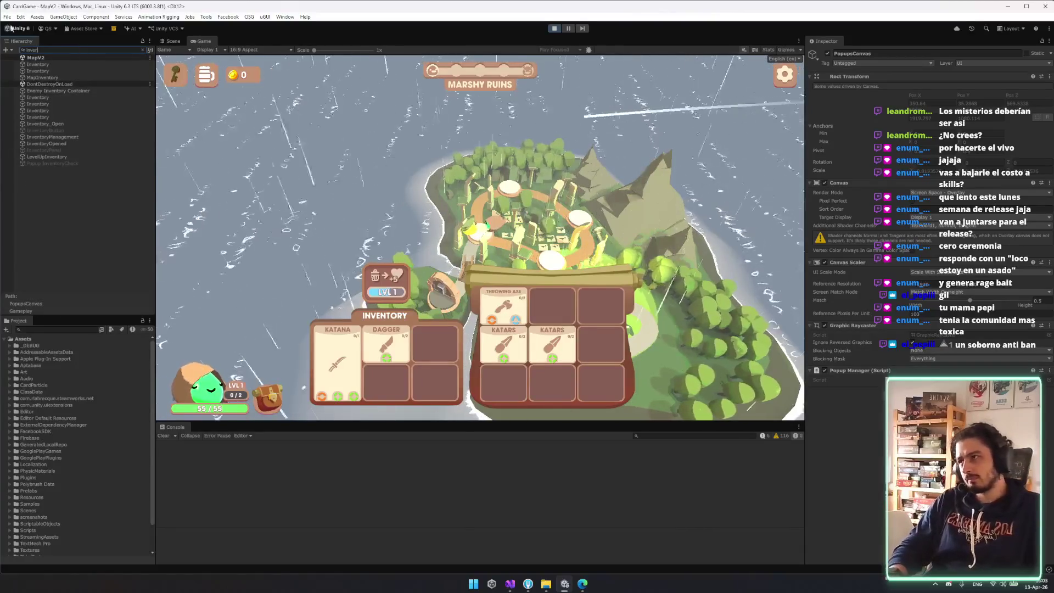
left_click(64, 137)
key("Escape")
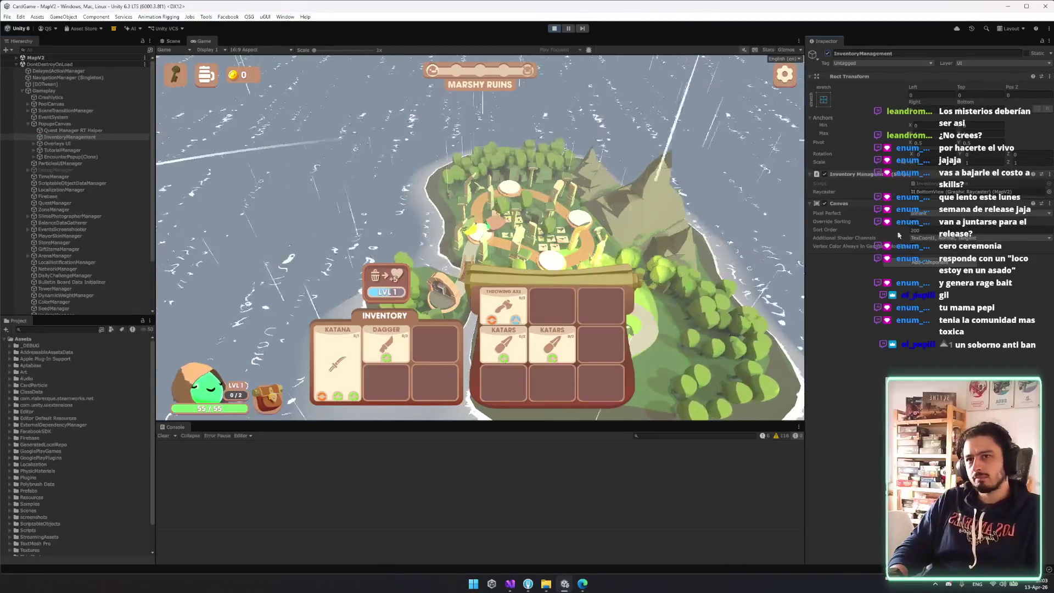
left_click(81, 137)
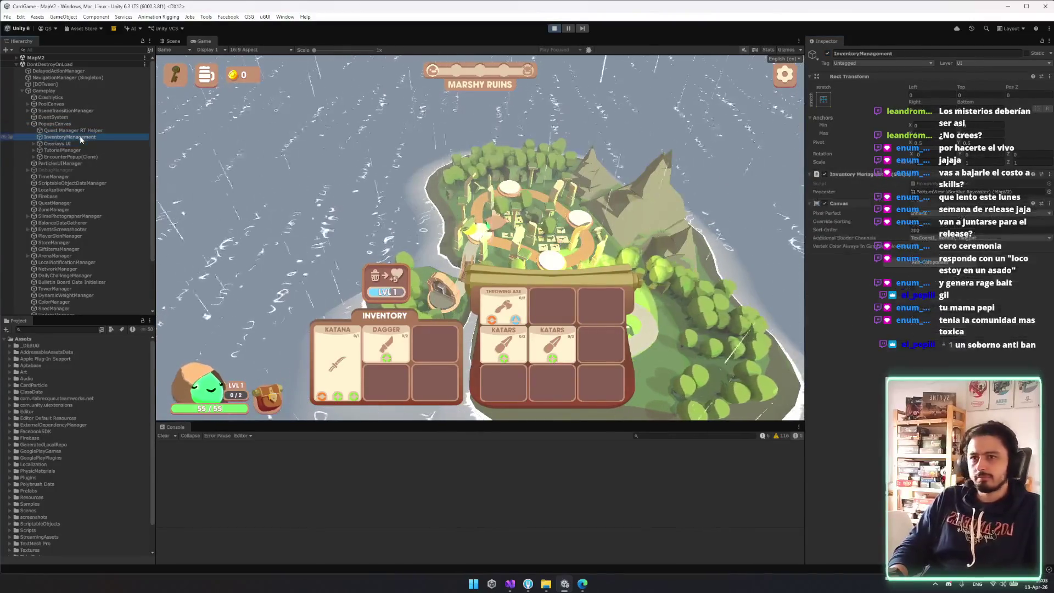
key("Down")
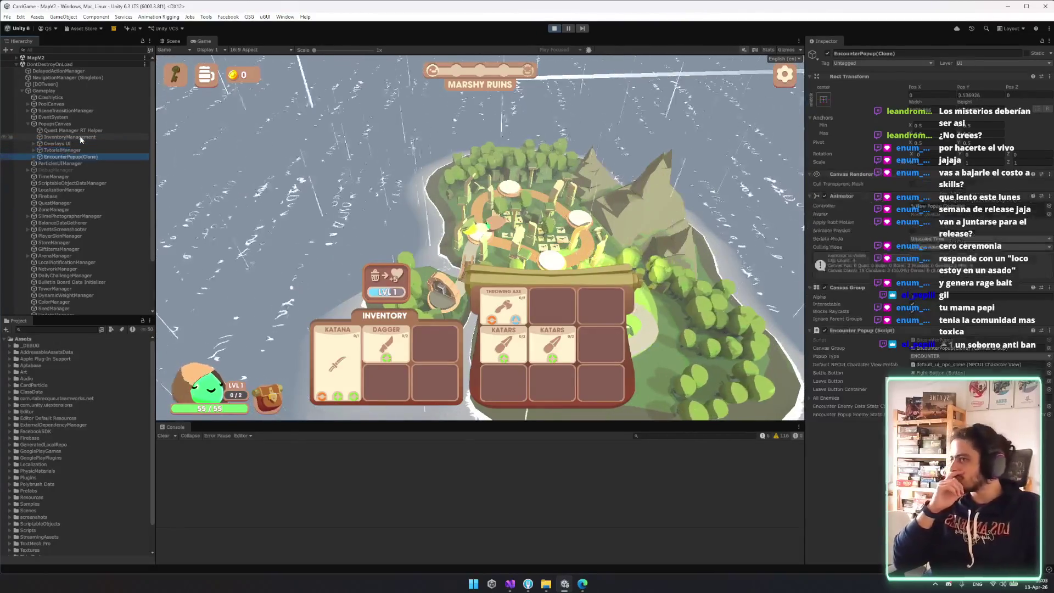
key("Right")
key("Down")
key("Down")
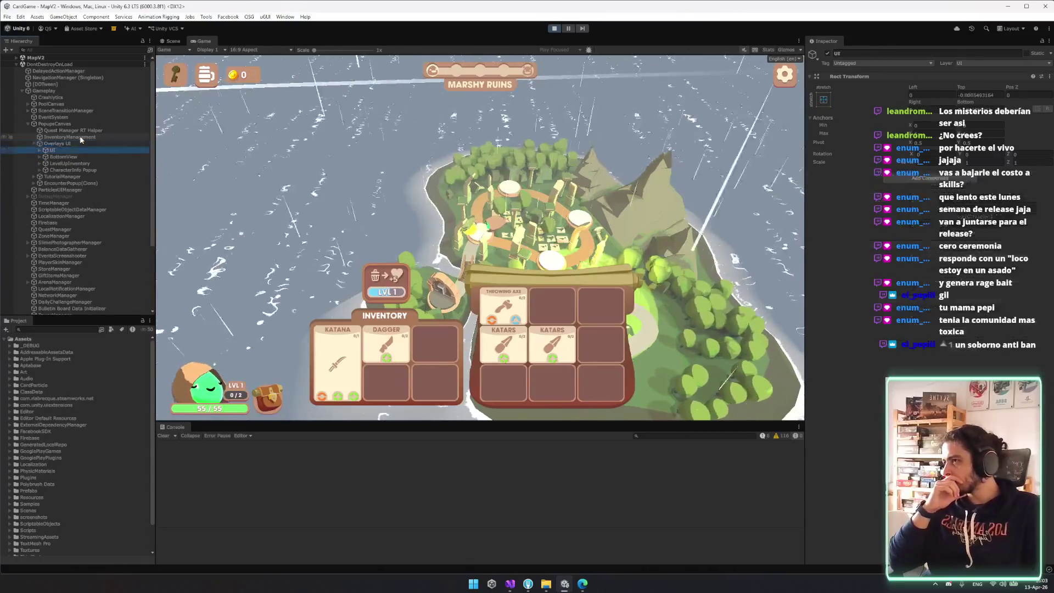
left_click(55, 143)
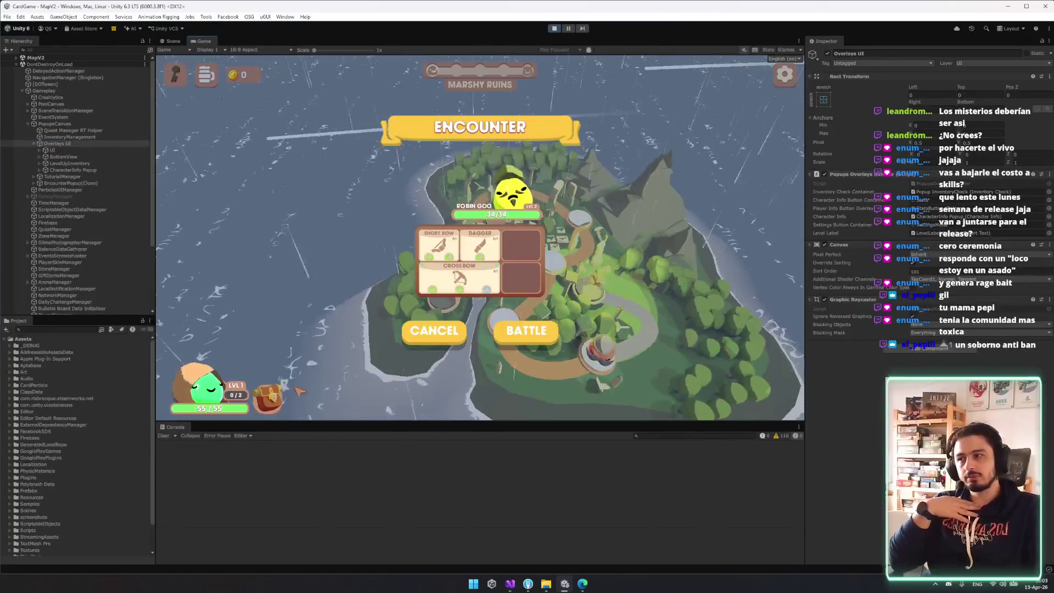
- Cancel the Robin Goo encounter, drop the Katana on the absorb slot, and open PopupsOverlaysHandler
left_click_drag(552, 343, 392, 386)
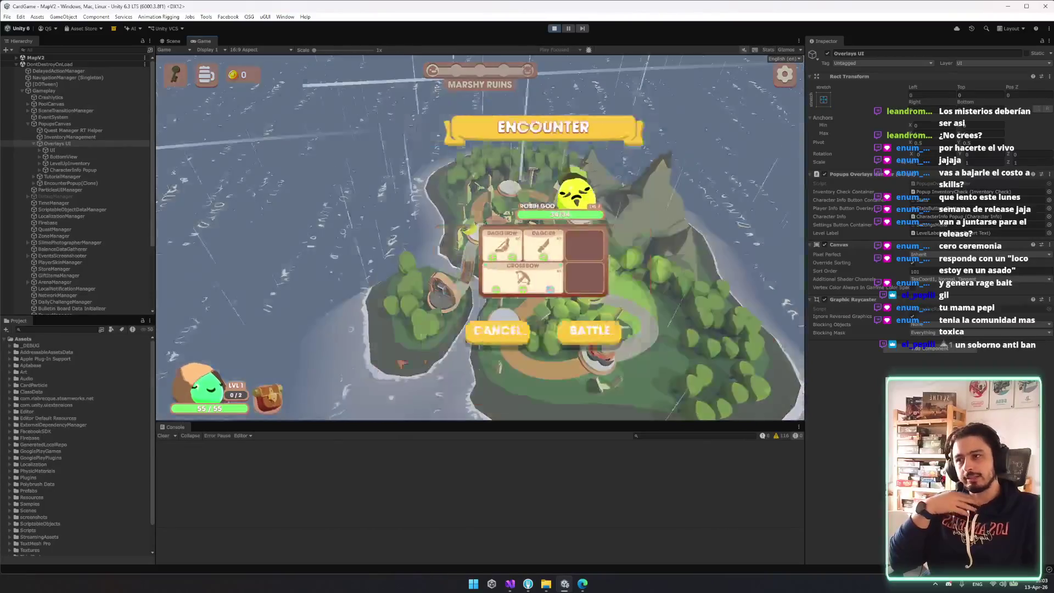
left_click(417, 331)
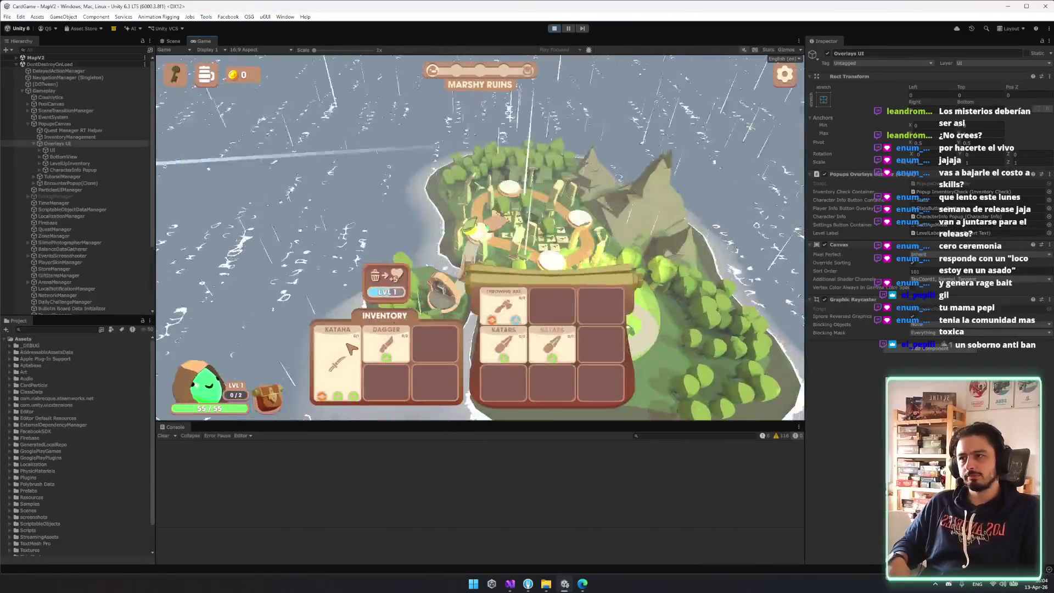
mouse_move(336, 357)
left_mouse_down()
mouse_move(435, 282)
mouse_move(389, 277)
left_mouse_up()
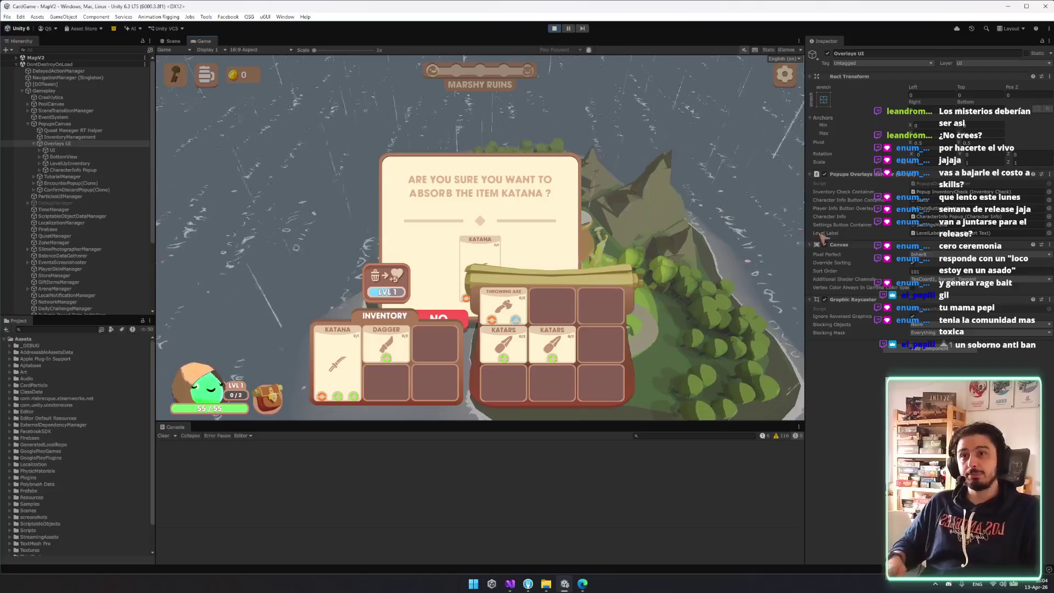
left_click(932, 184)
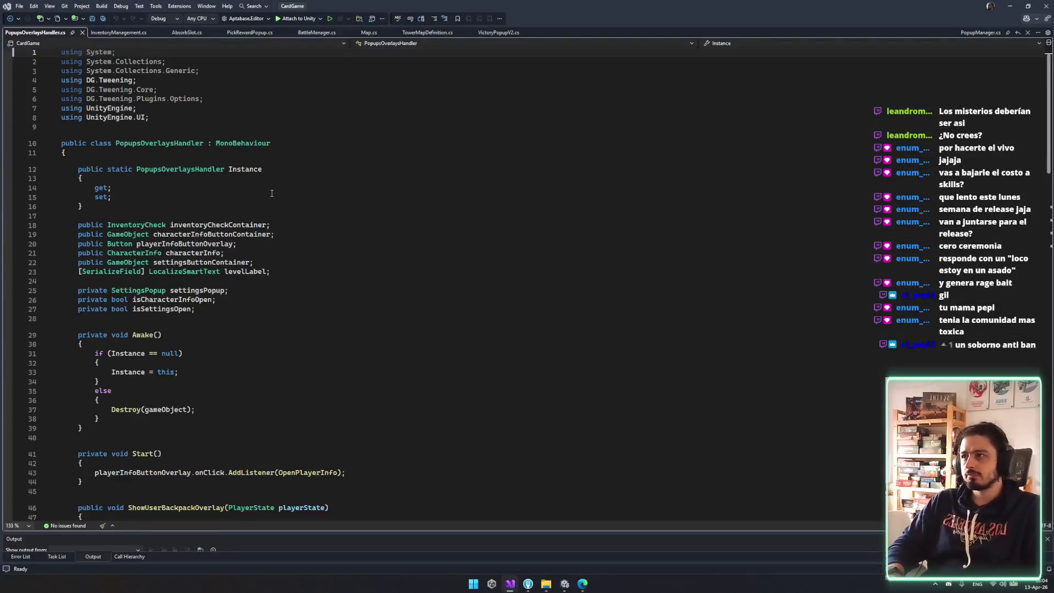
- In InventoryManagement.cs, add a PopupsOverlaysHandler.Instance parent argument to the line 206 OpenPopup call and save
left_click(272, 169)
left_click(115, 33)
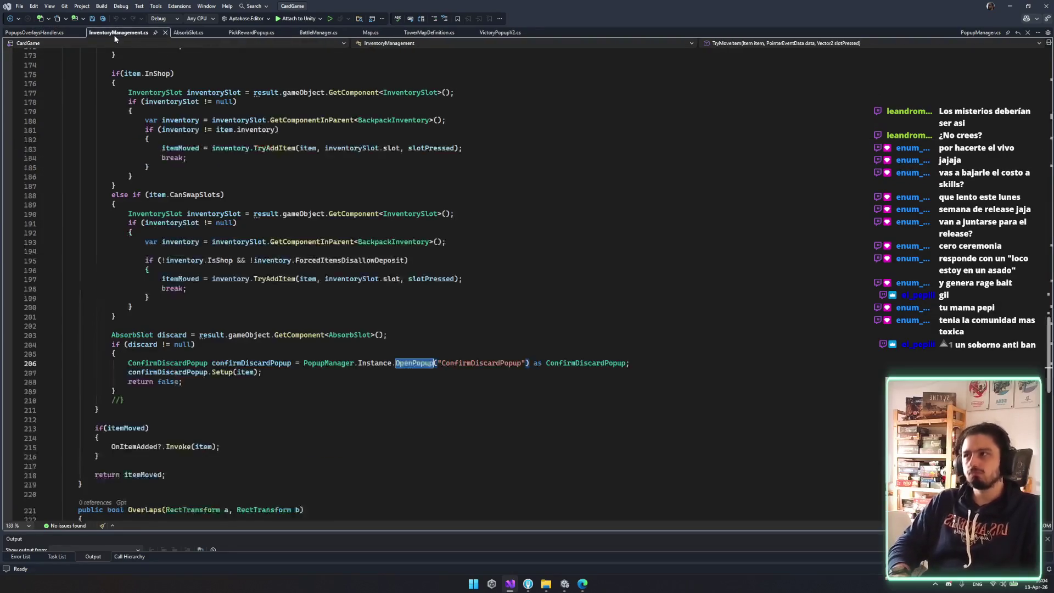
left_click(525, 363)
type(", Inve")
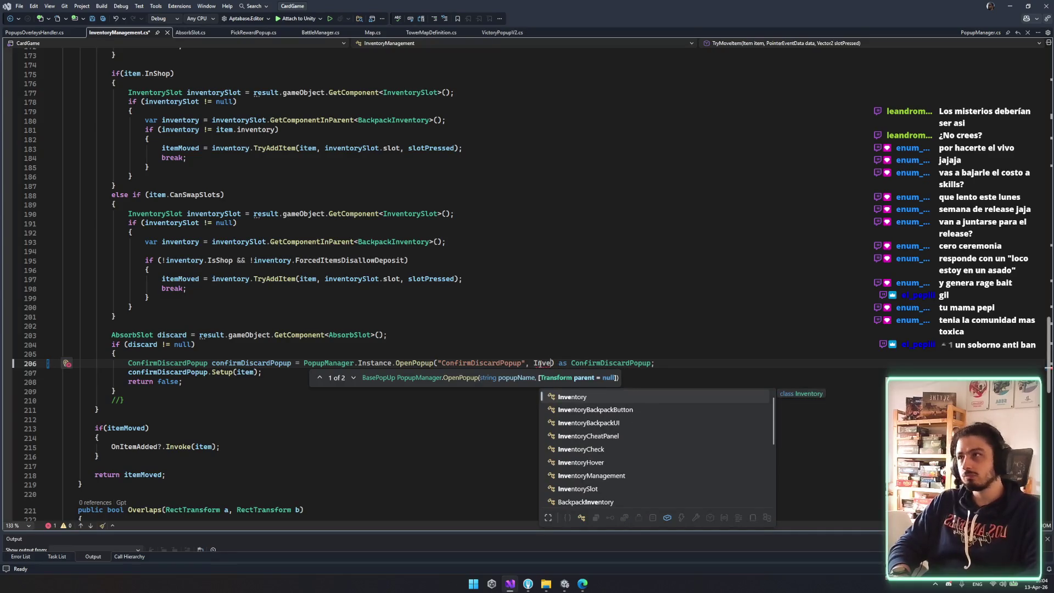
key("BackSpace")
key("BackSpace")
key("BackSpace")
type("p\", PopupsOverlaysHandler.Instance.t")
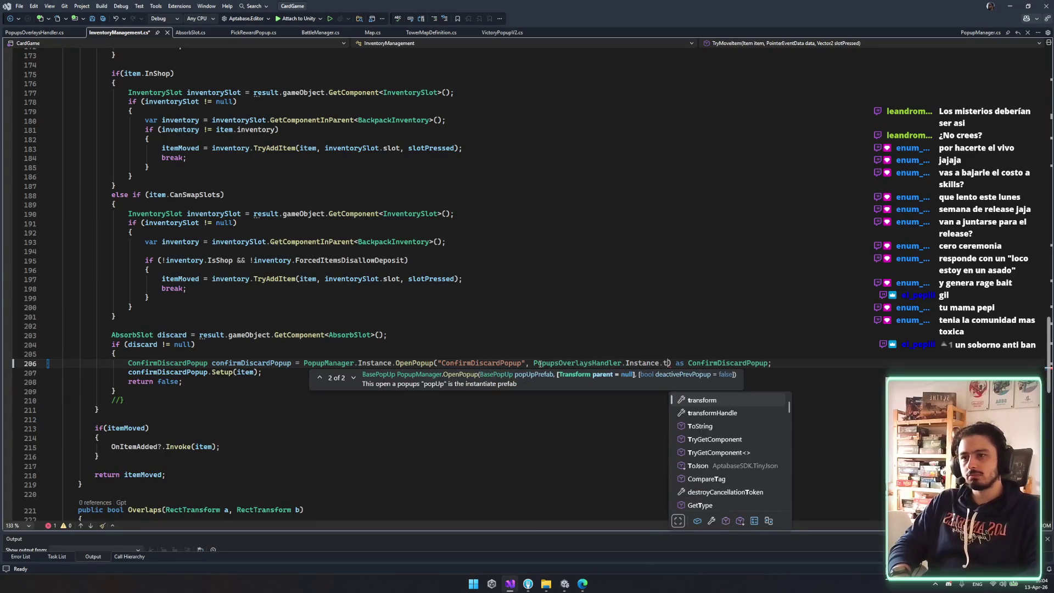
type("can")
key("BackSpace")
key("BackSpace")
key("BackSpace")
type("transform")
key("ctrl+s")
- Review the newly added parent argument in the ConfirmDiscardPopup call on line 206
key("Up")
key("Up")
key("Up")
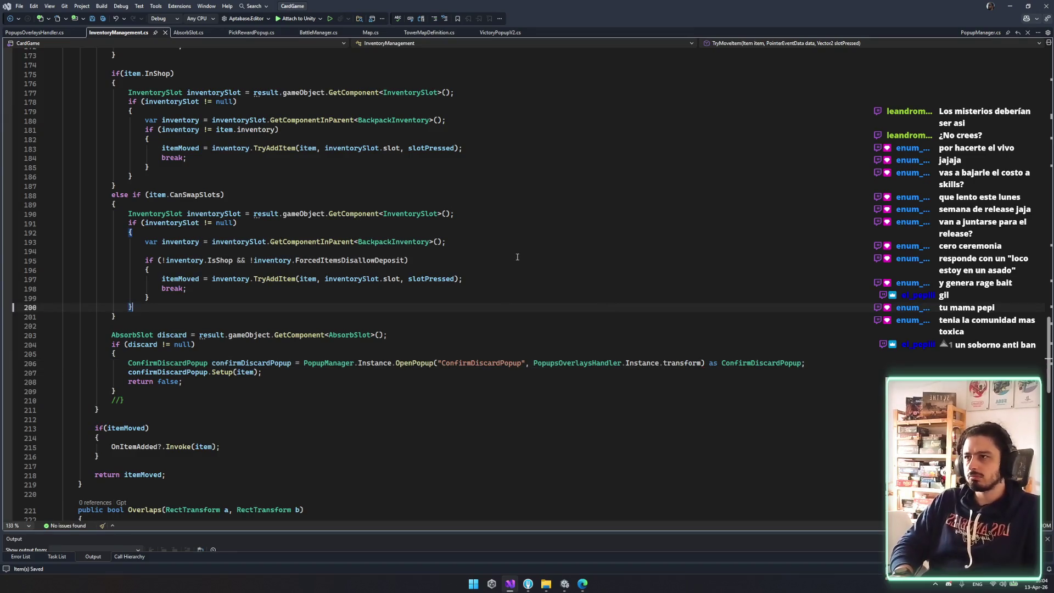
scroll(517, 257, "up", 3)
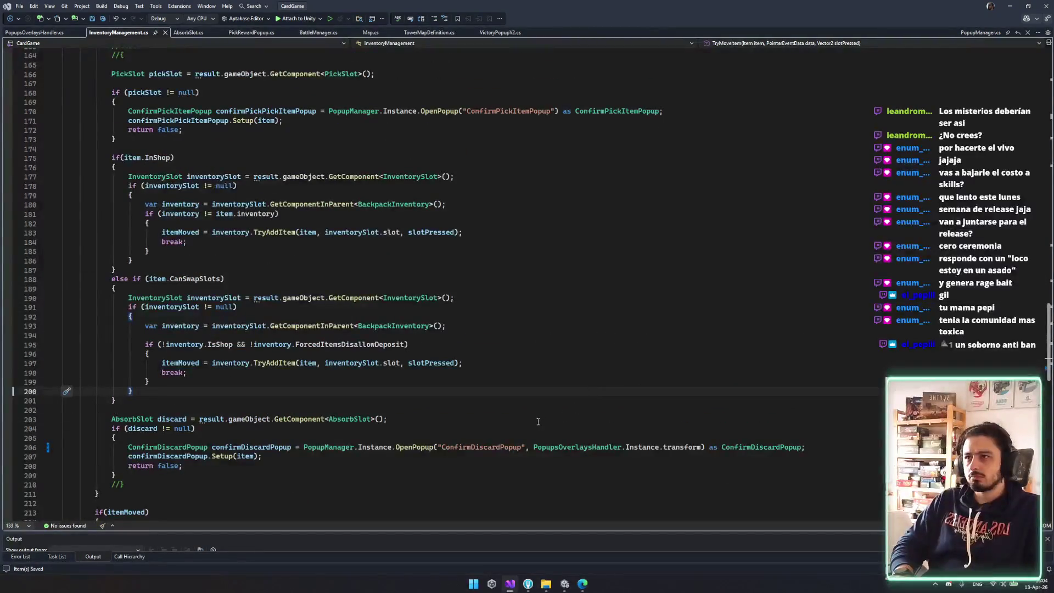
left_click(528, 449)
left_click(700, 449, "shift")
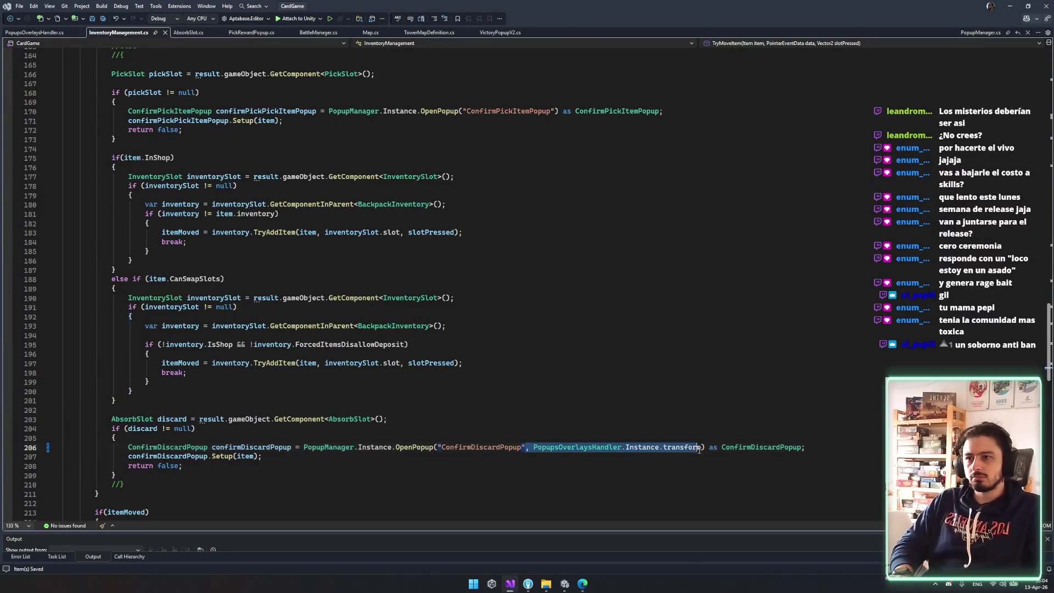
scroll(640, 273, "up", 3)
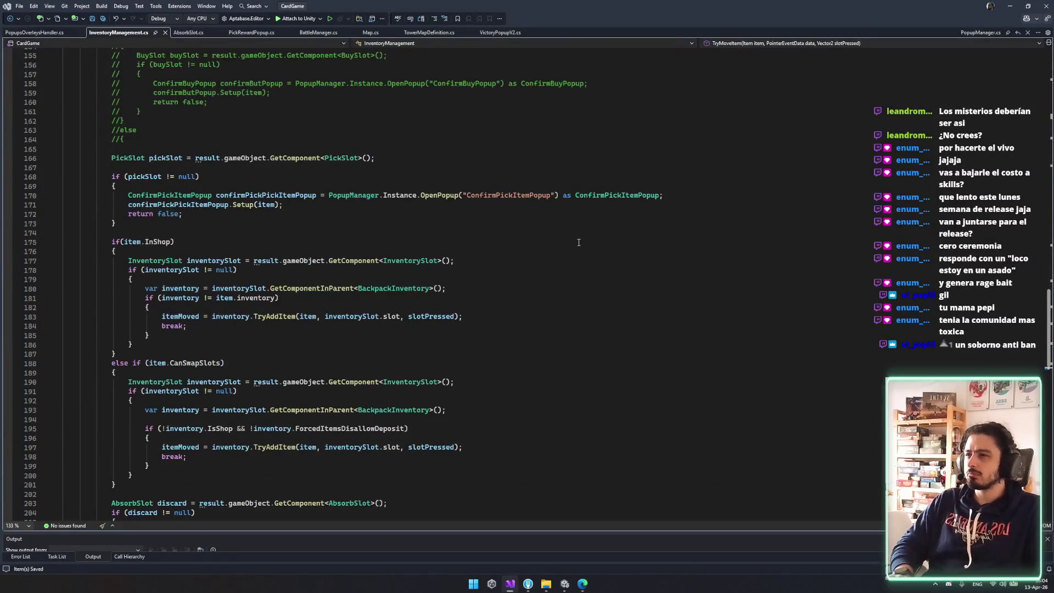
- Check PickSlot's definition and references from line 166, view PopupsOverlaysHandler.cs, then return to Unity
left_click(345, 158)
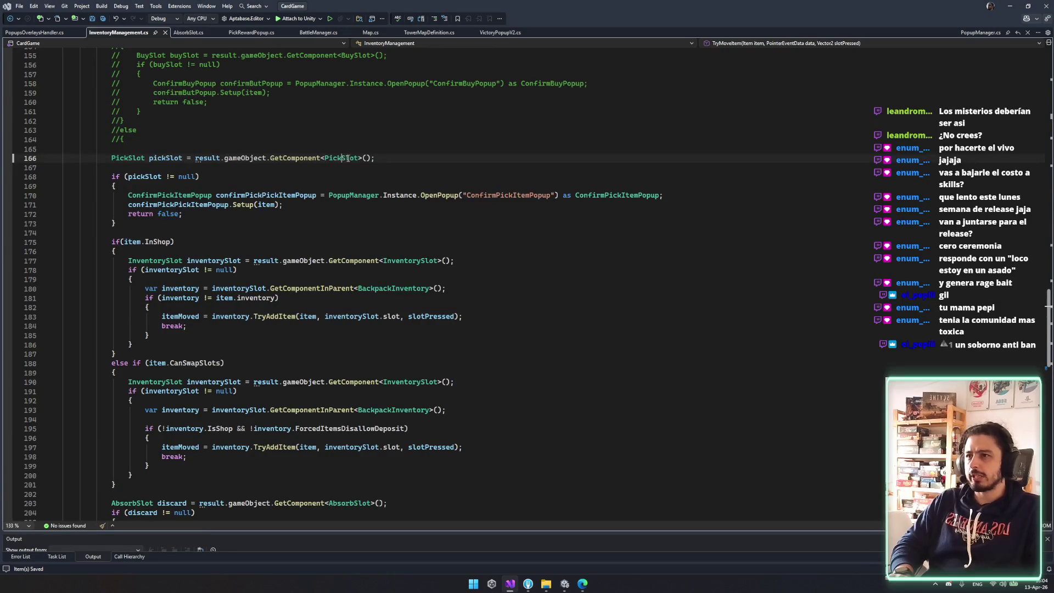
double_click(348, 158)
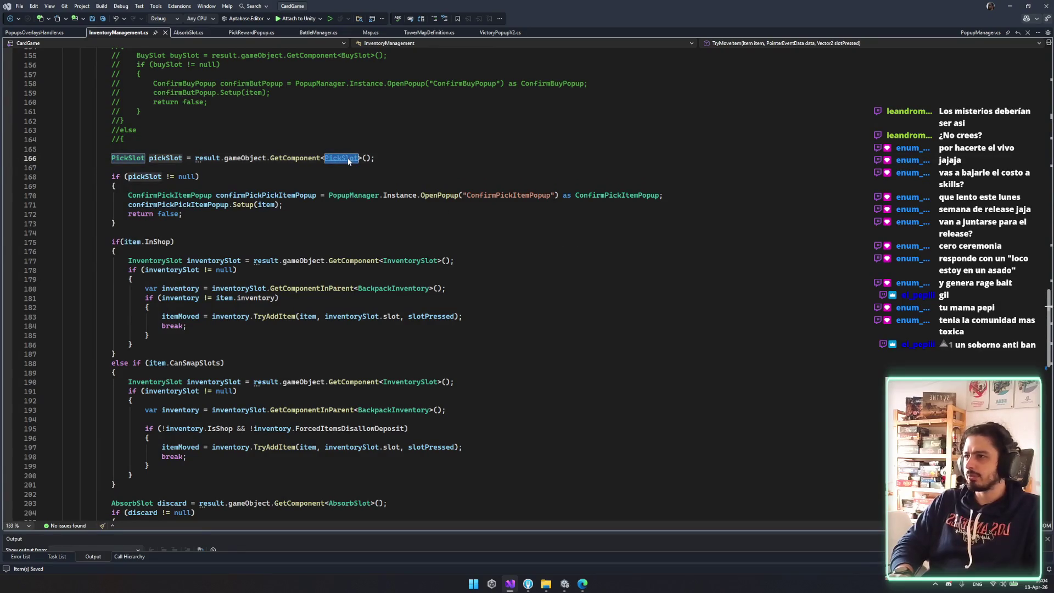
key("F12")
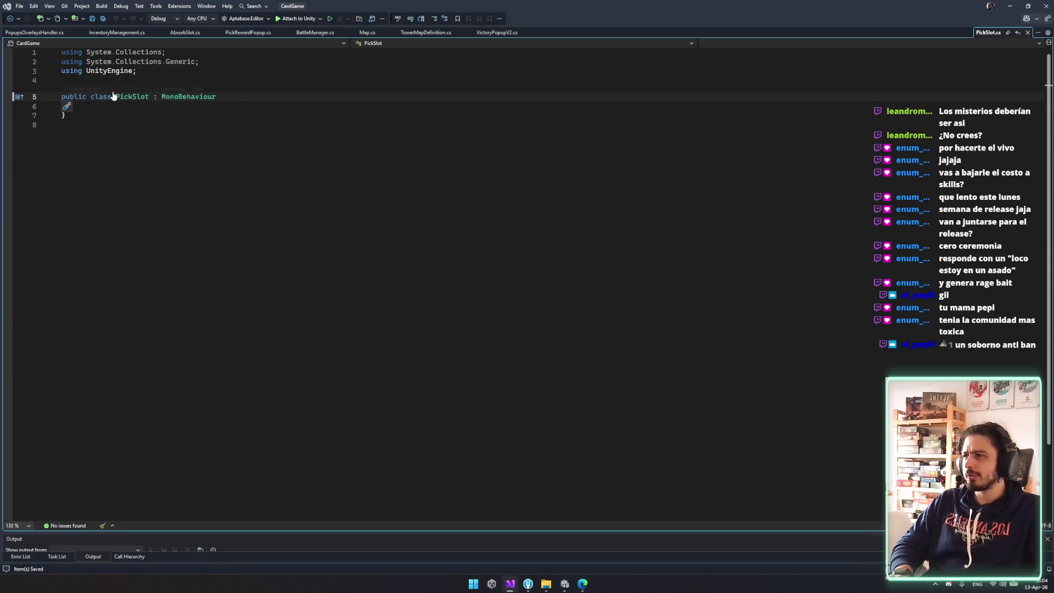
left_click(172, 89)
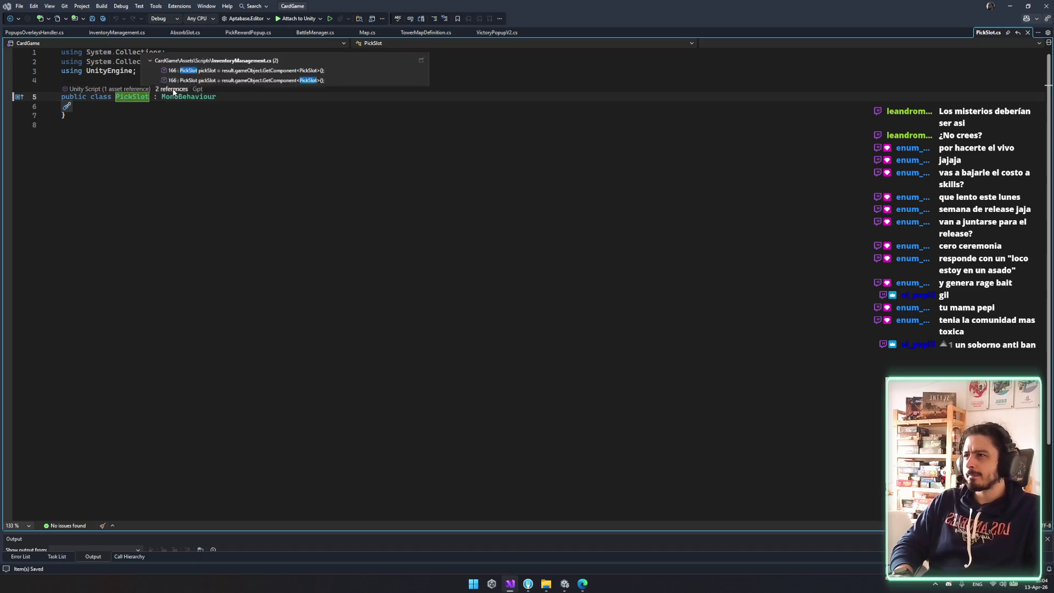
left_click(323, 167)
left_click(51, 32)
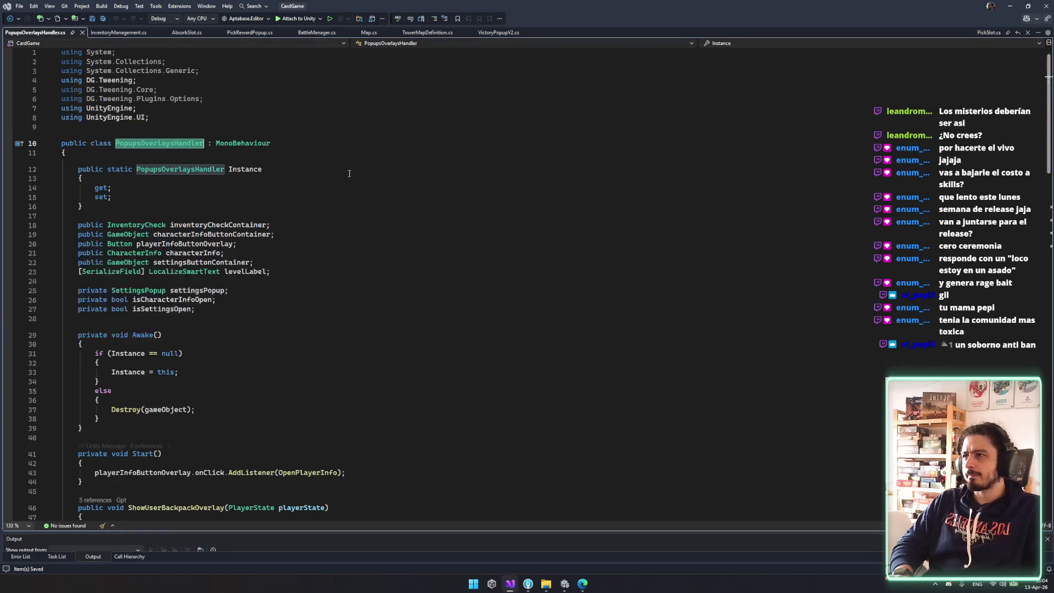
left_click(564, 583)
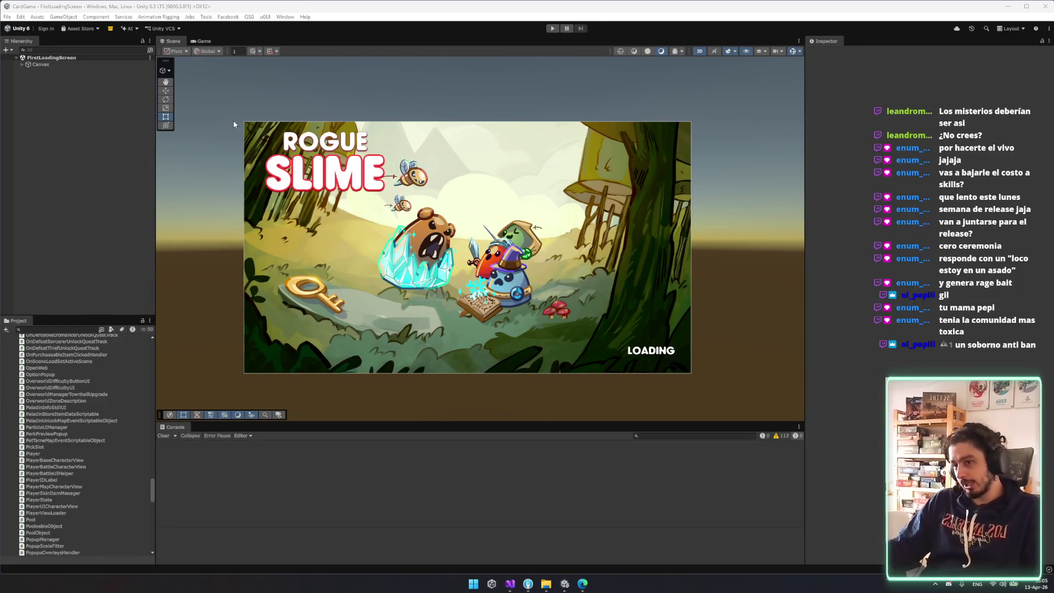
- Enter play mode, start from the main menu, and bring up the absorb-Dagger confirmation
left_click(551, 29)
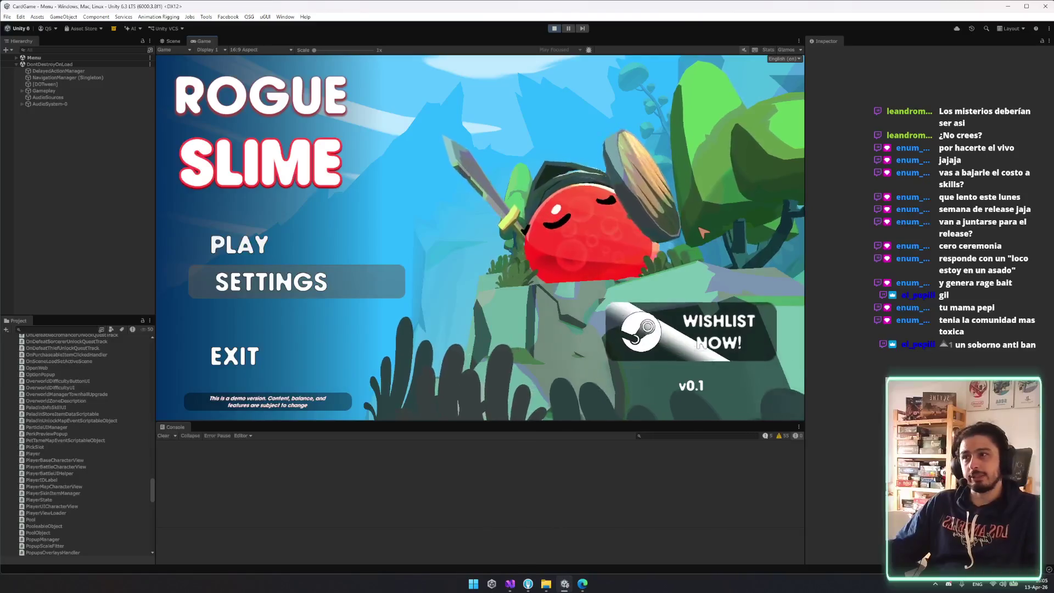
left_click(299, 248)
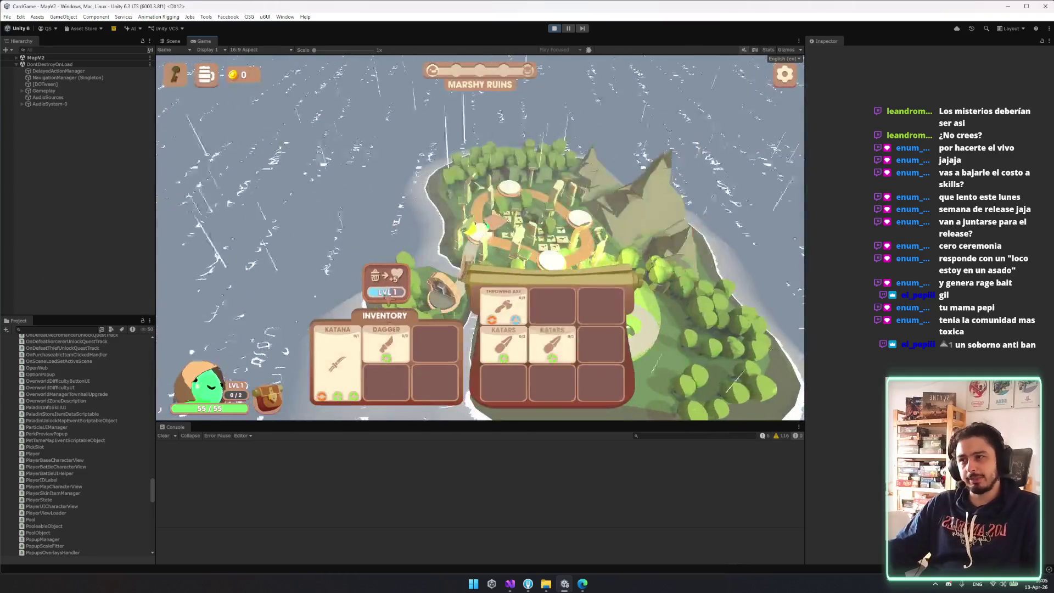
left_click(401, 295)
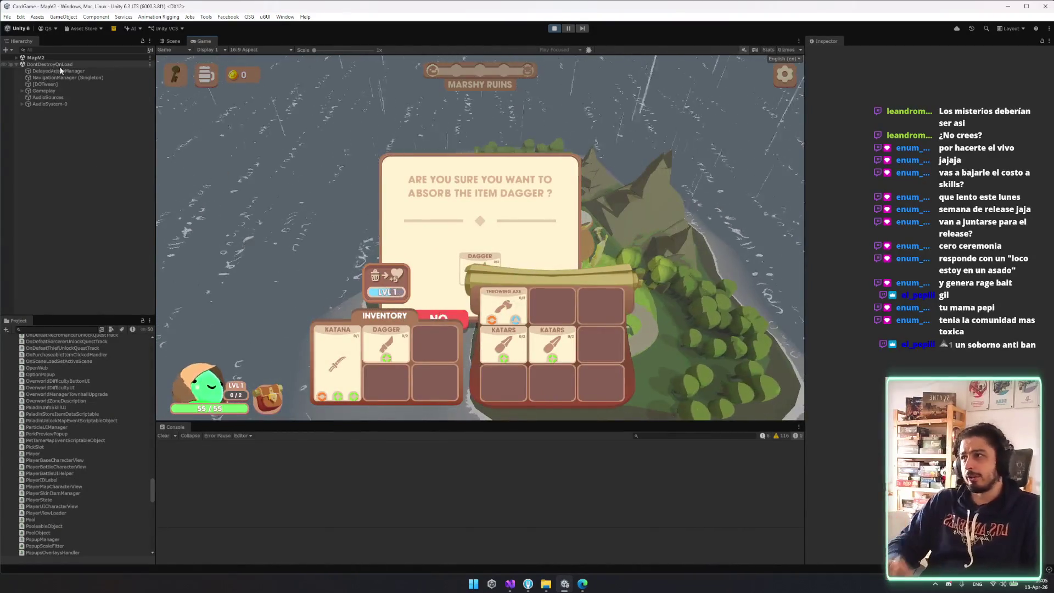
- Search the Hierarchy for 'confirm', select ConfirmDiscardPopup(Clone), and clear the search to show it in place
left_click(55, 50)
key("BackSpace")
key("BackSpace")
key("BackSpace")
type("confirm")
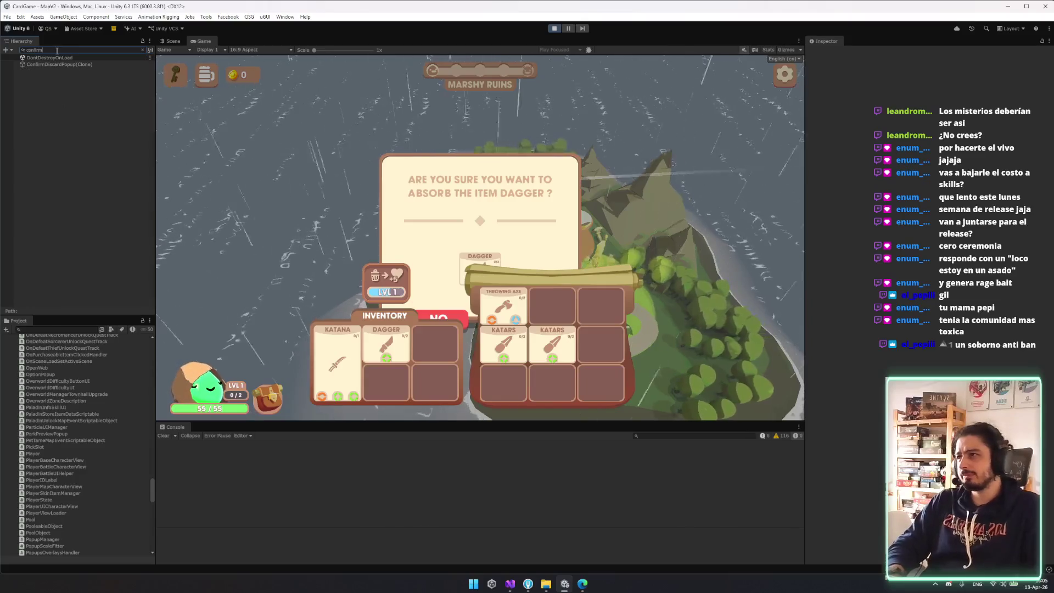
left_click(73, 63)
key("Escape")
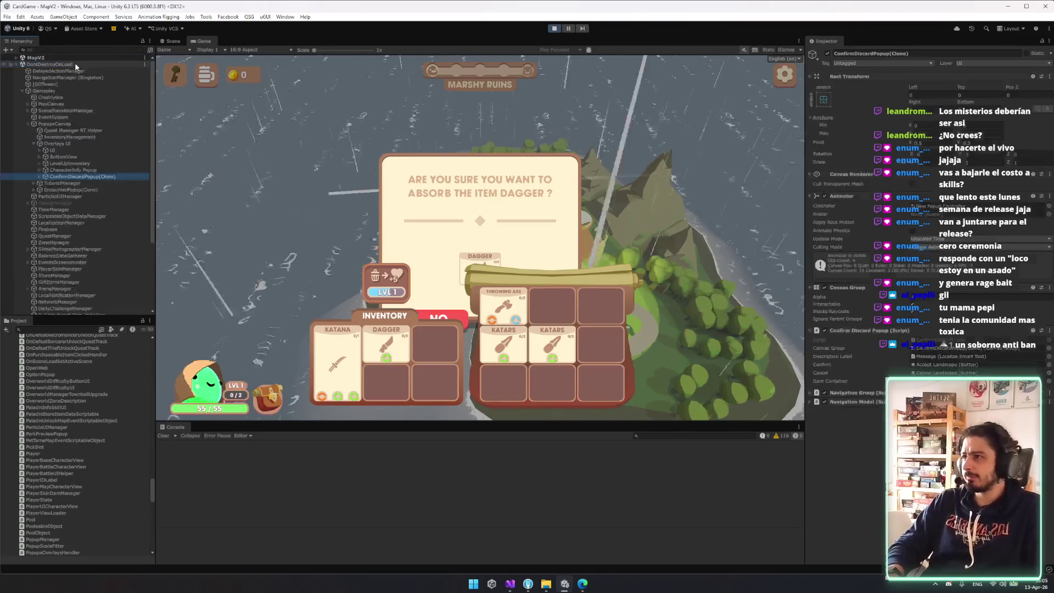
- Browse LevelUpInventory, BottomView, CharacterInfo and Backpack in the Overlays UI hierarchy
left_click(87, 163)
key("Right")
key("Up")
key("Right")
key("Down")
key("Down")
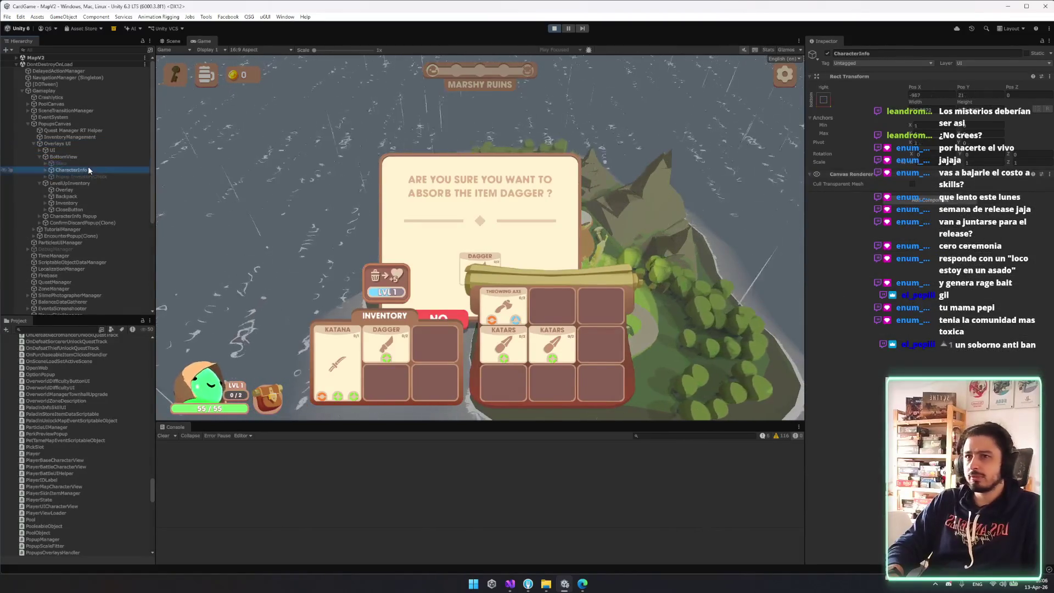
key("Left")
key("Left")
key("Left")
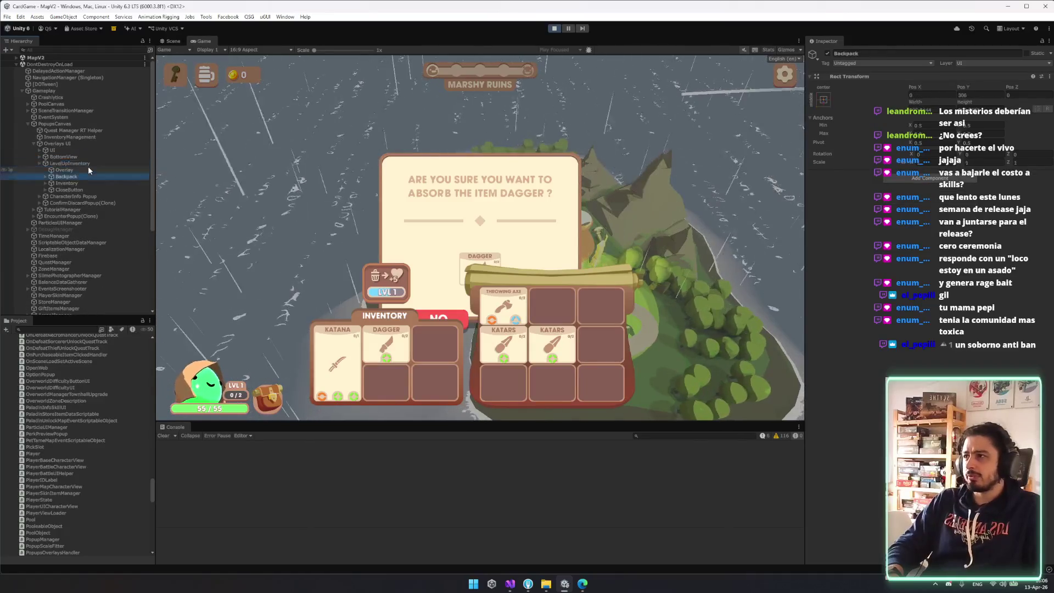
key("Down")
key("Down")
key("Down")
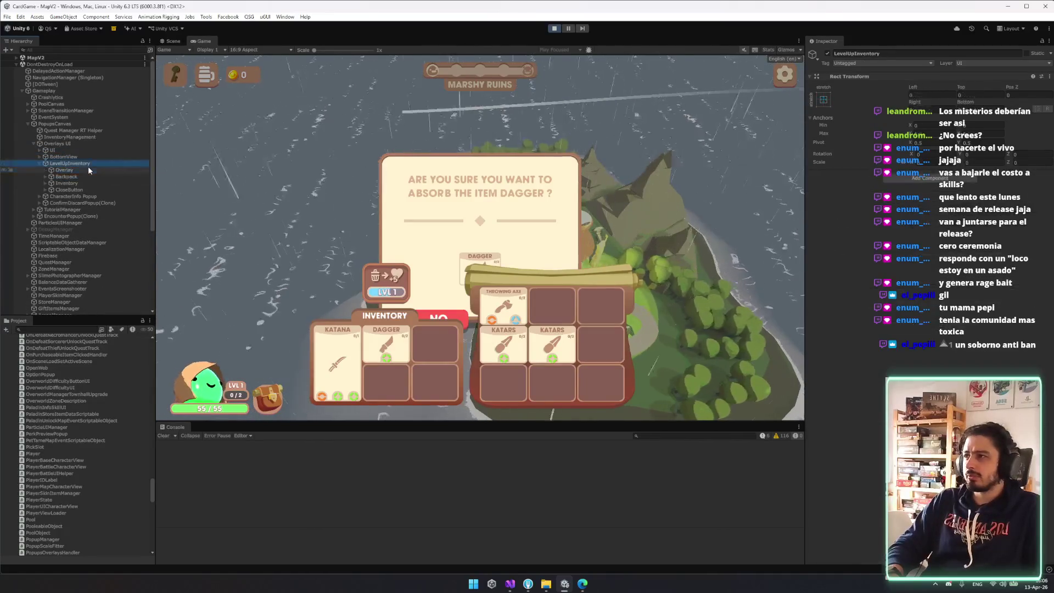
key("Down")
key("Down")
key("Down")
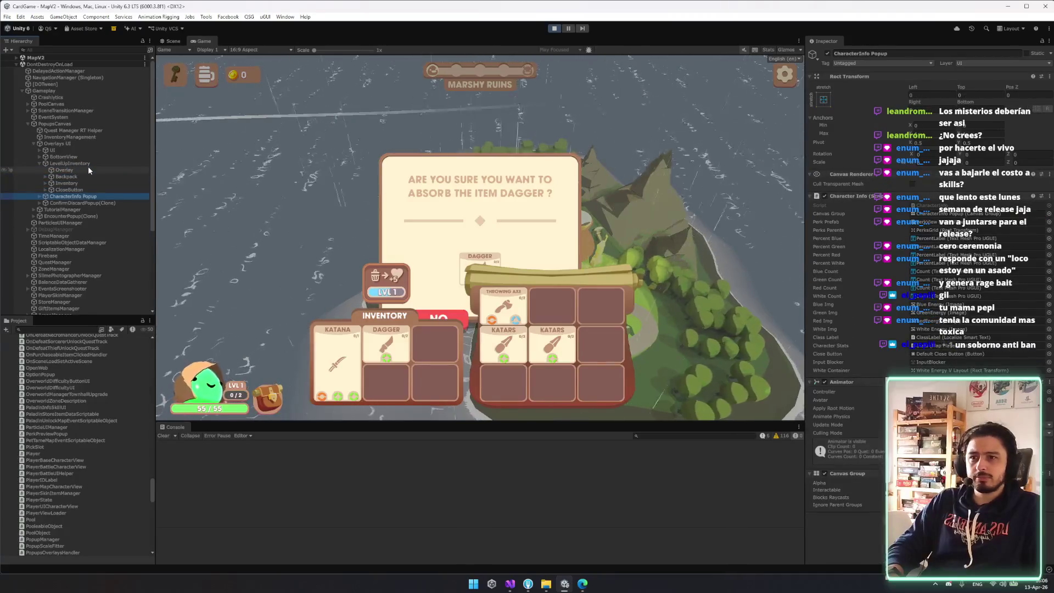
- Expand CharacterInfo Popup, Animation and Inventory, then reselect ConfirmDiscardPopup(Clone)
key("Right")
key("Down")
key("Right")
key("Down")
key("Down")
key("Down")
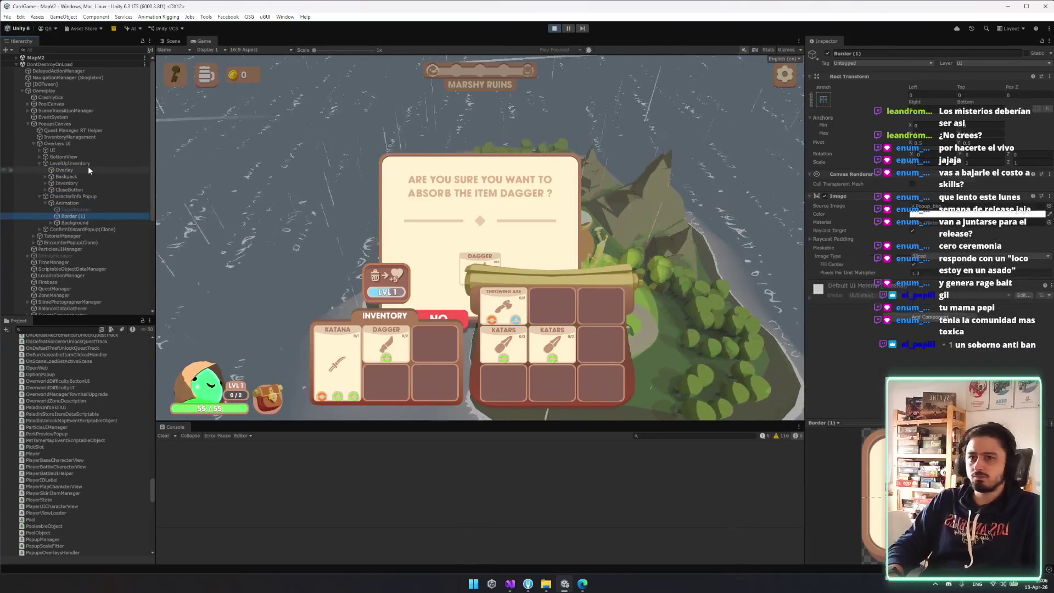
key("Up")
key("Up")
key("Up")
key("Left")
key("Left")
key("Left")
key("Up")
key("Up")
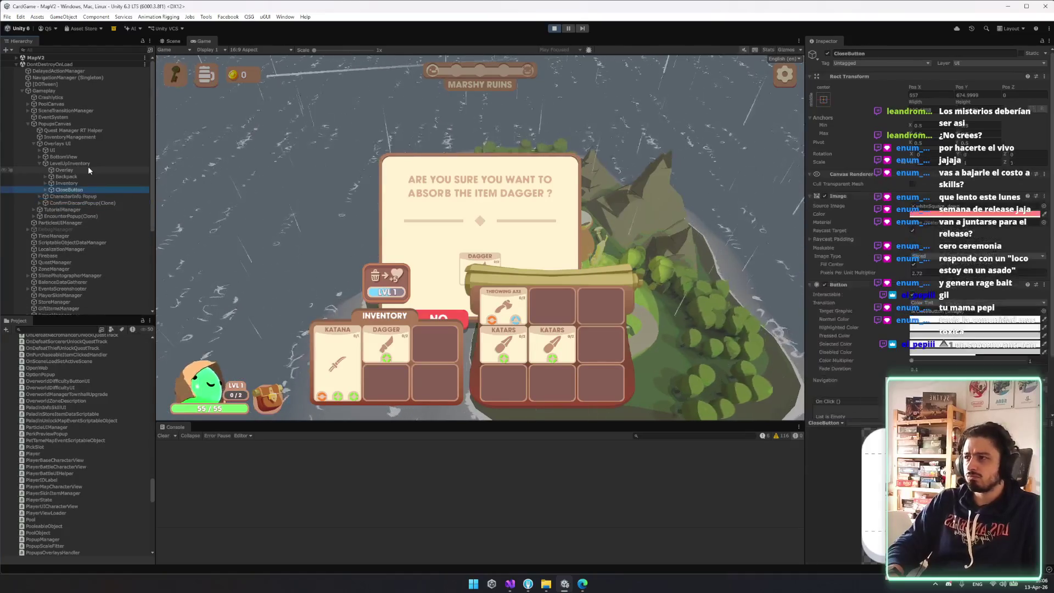
key("Right")
key("Down")
key("Left")
key("Left")
key("Left")
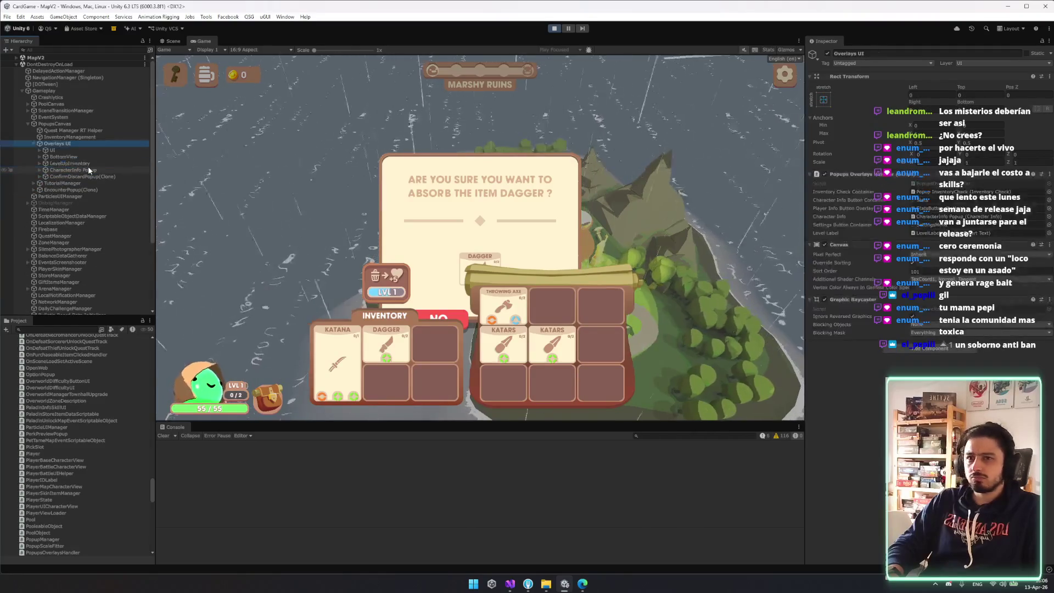
left_click(81, 177)
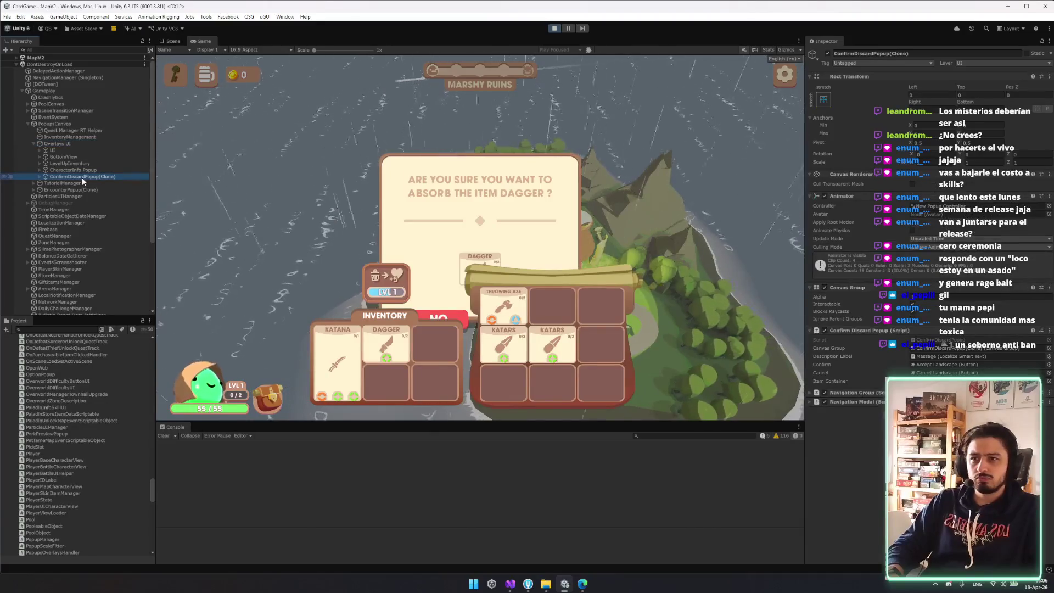
- Move ConfirmDiscardPopup(Clone) to the top of Overlays UI and browse CharacterInfo Popup's Animation child
mouse_move(83, 176)
left_mouse_down()
mouse_move(92, 144)
mouse_move(87, 153)
left_mouse_up()
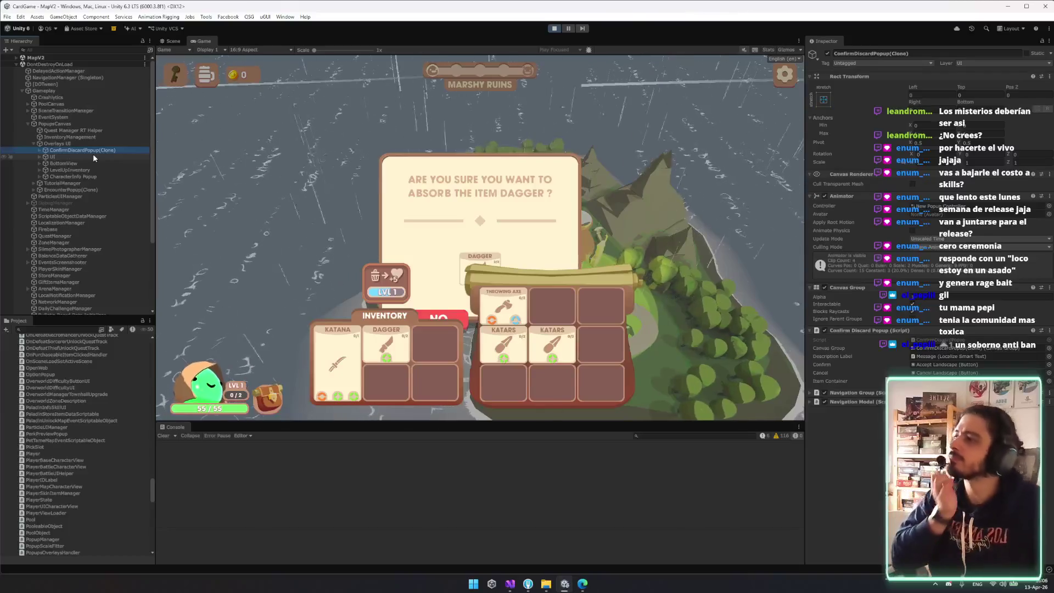
left_click(94, 157)
key("Down")
key("Down")
key("Down")
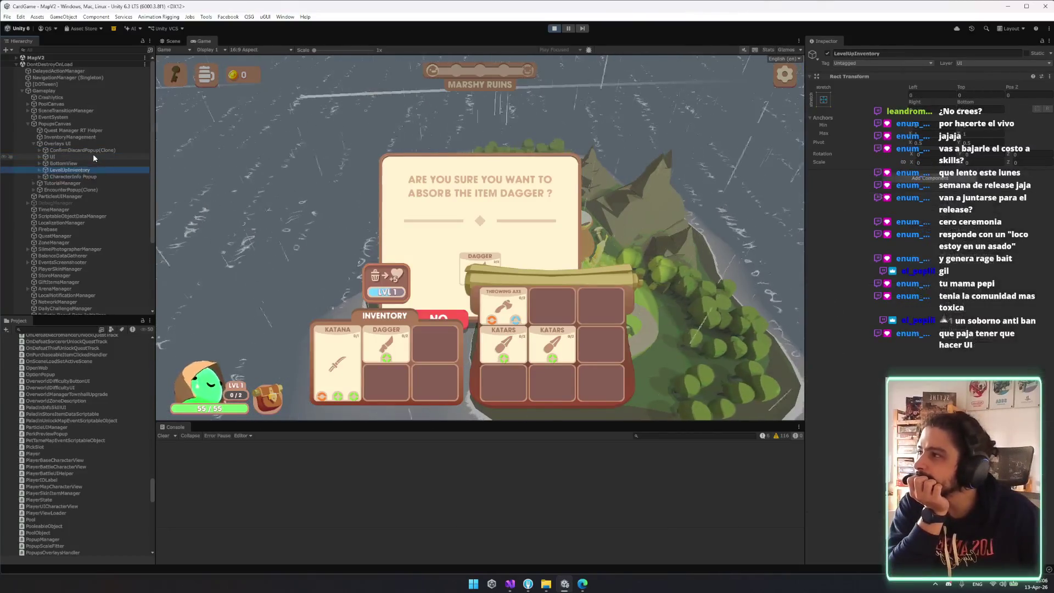
key("Right")
key("Down")
key("Right")
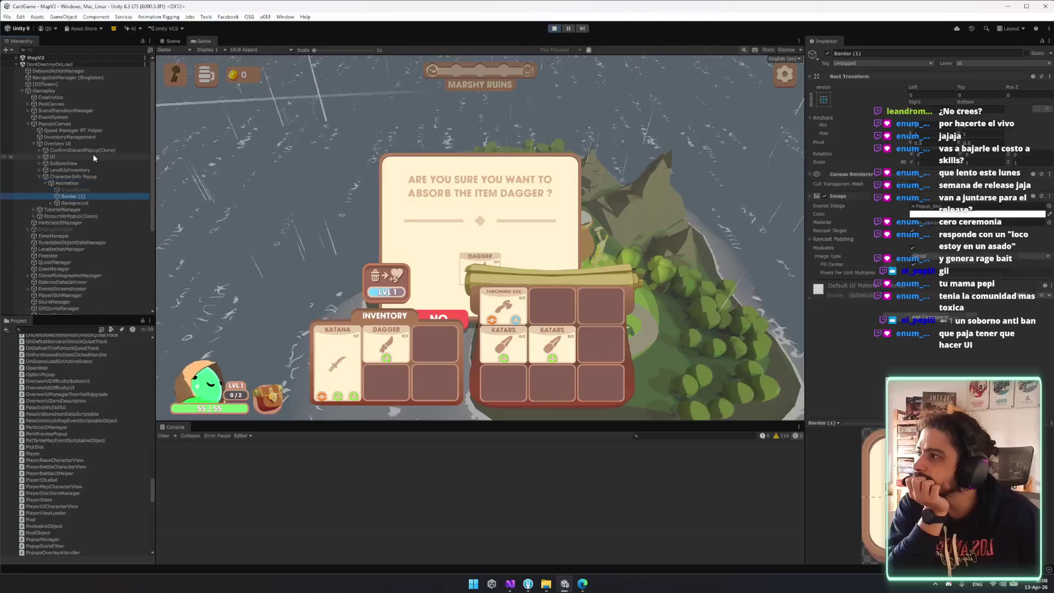
key("Left")
key("Left")
key("Left")
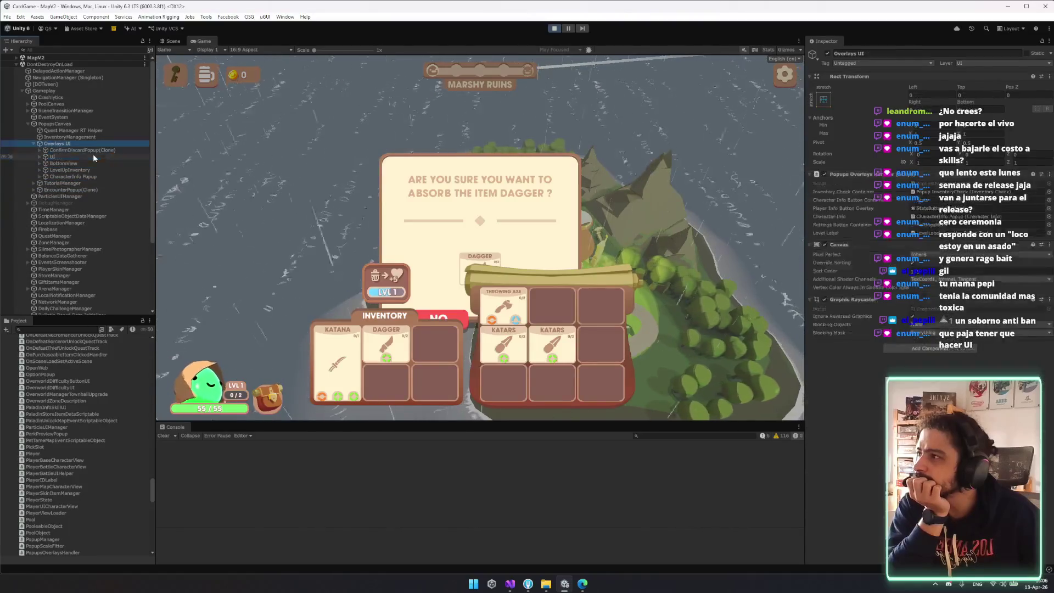
- Try a new Canvas Sort Order on Overlays UI, restore it, and select InventoryManagement
left_click(851, 269)
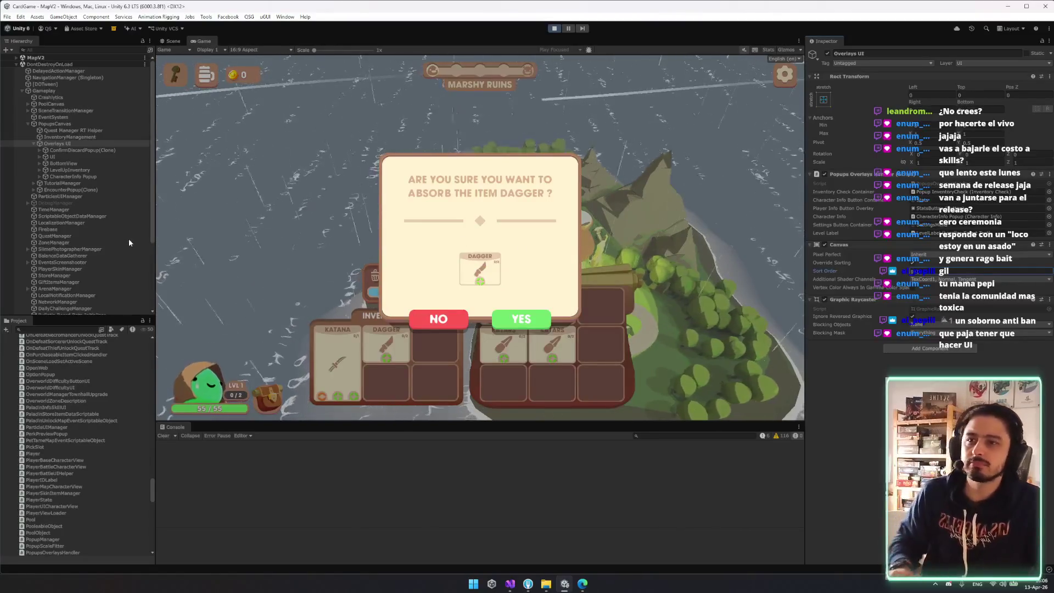
left_click_drag(1048, 196, 62, 163)
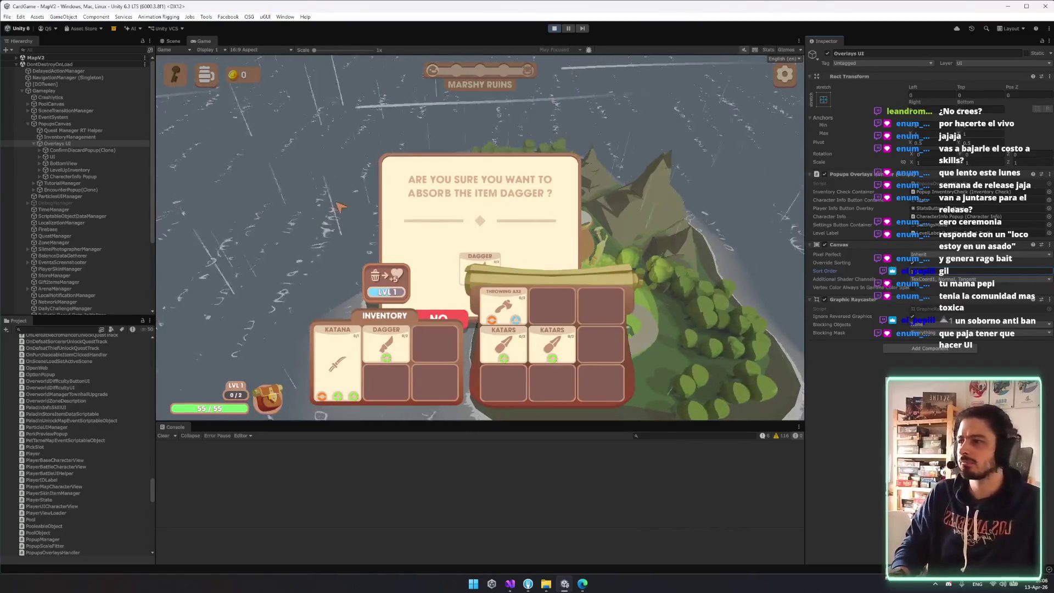
left_click(91, 138)
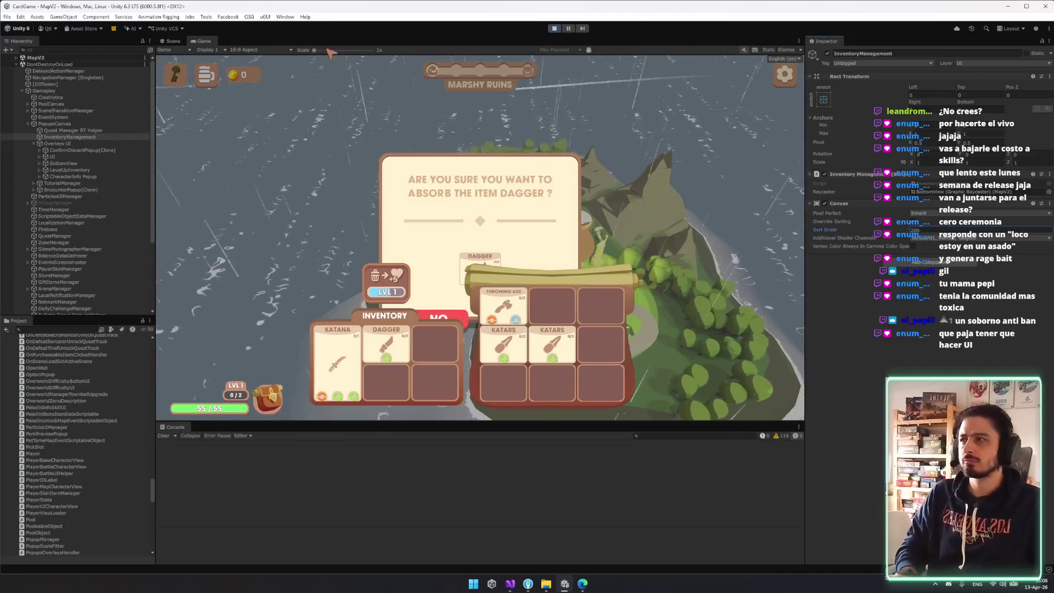
left_click(171, 42)
- Pick CharacterInfo Popup from the overlapping scene objects, then expand LevelUpInventory and its Inventory
scroll(478, 217, "up", 3)
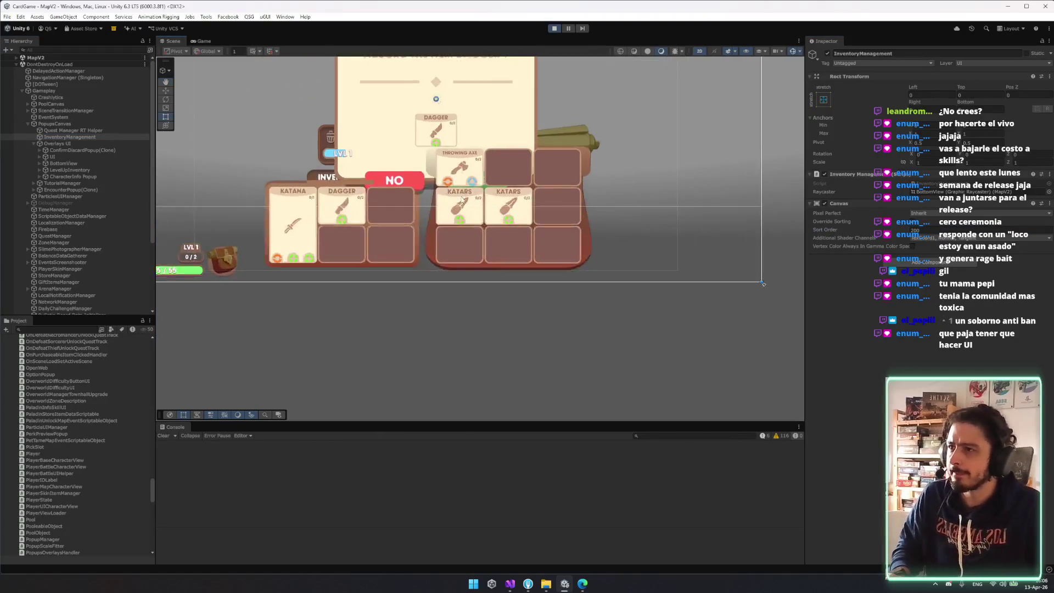
right_click(464, 206)
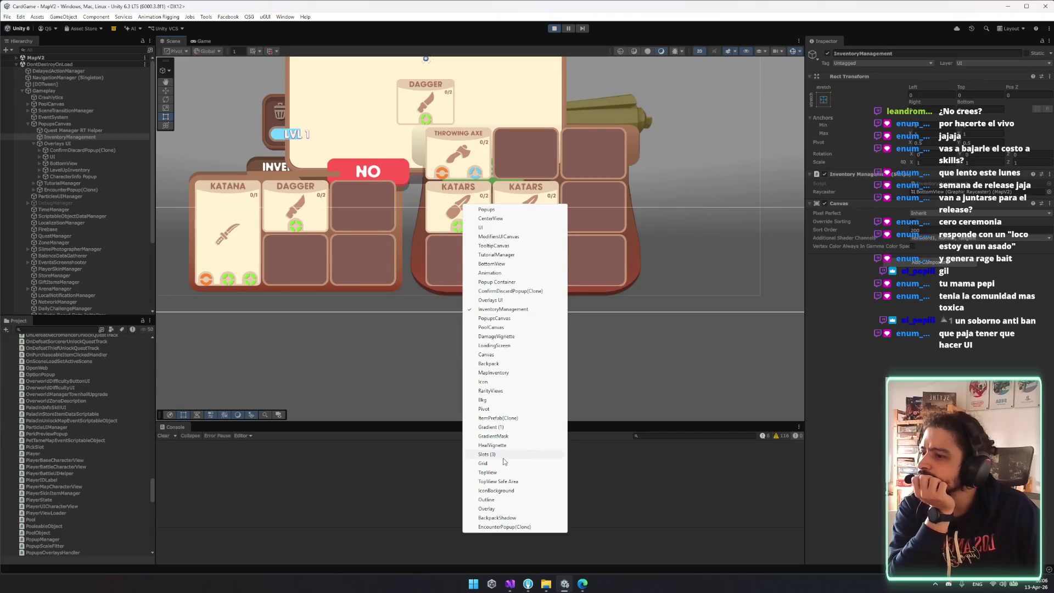
left_click(77, 176)
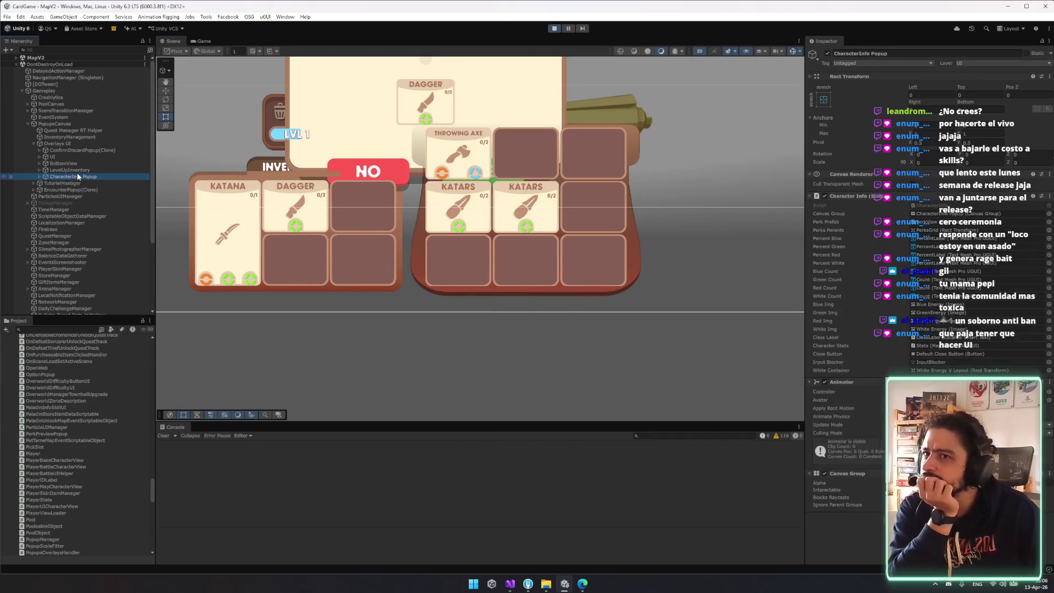
key("Up")
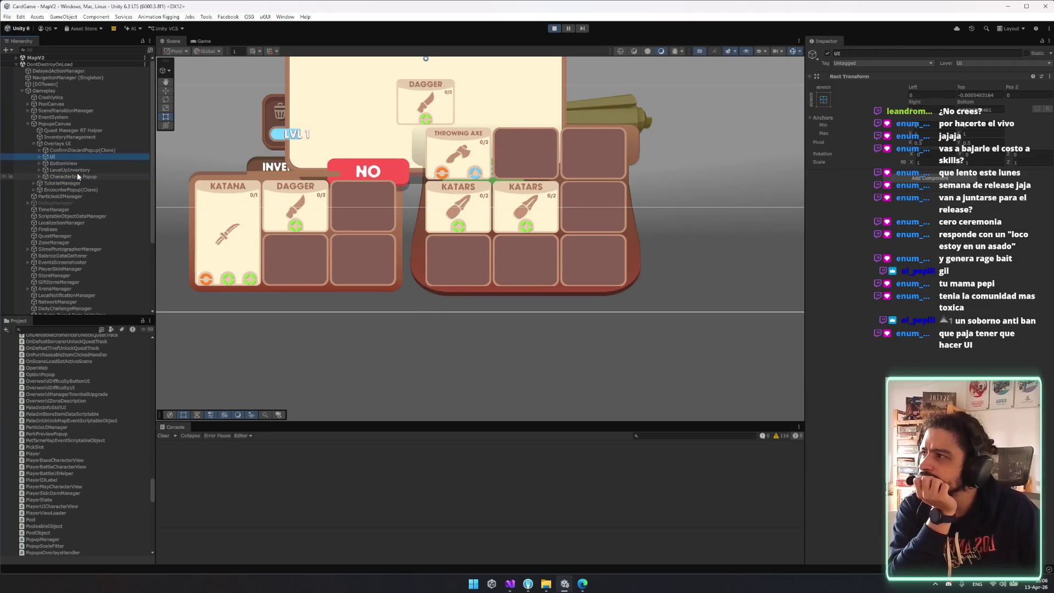
key("Right")
key("Down")
key("Down")
key("Down")
key("Right")
key("Down")
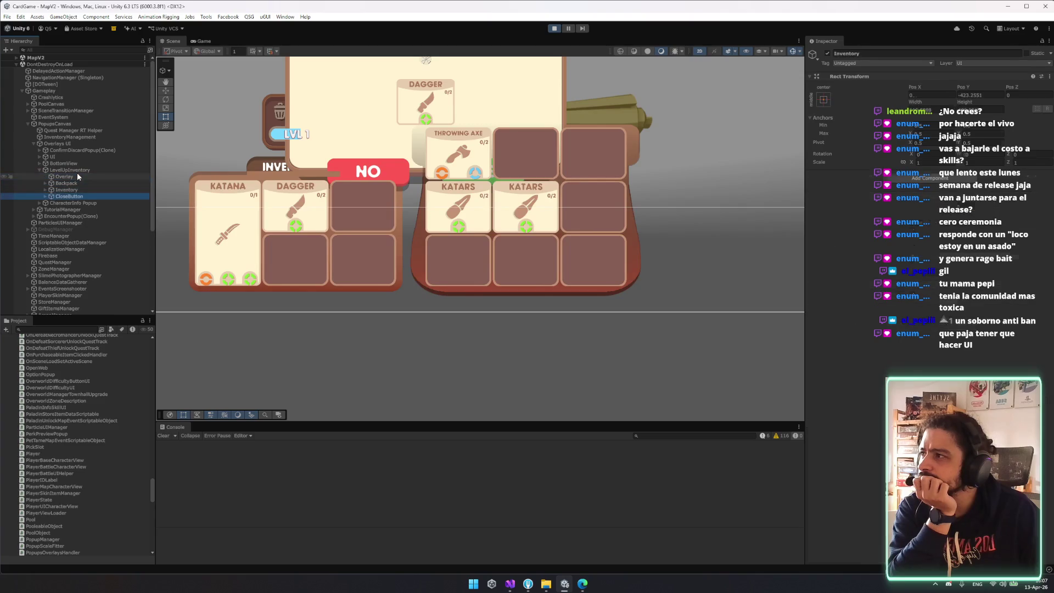
- Expand the inner Inventory and Grid to inspect the first Slots object and Grid's layout
key("Down")
key("Right")
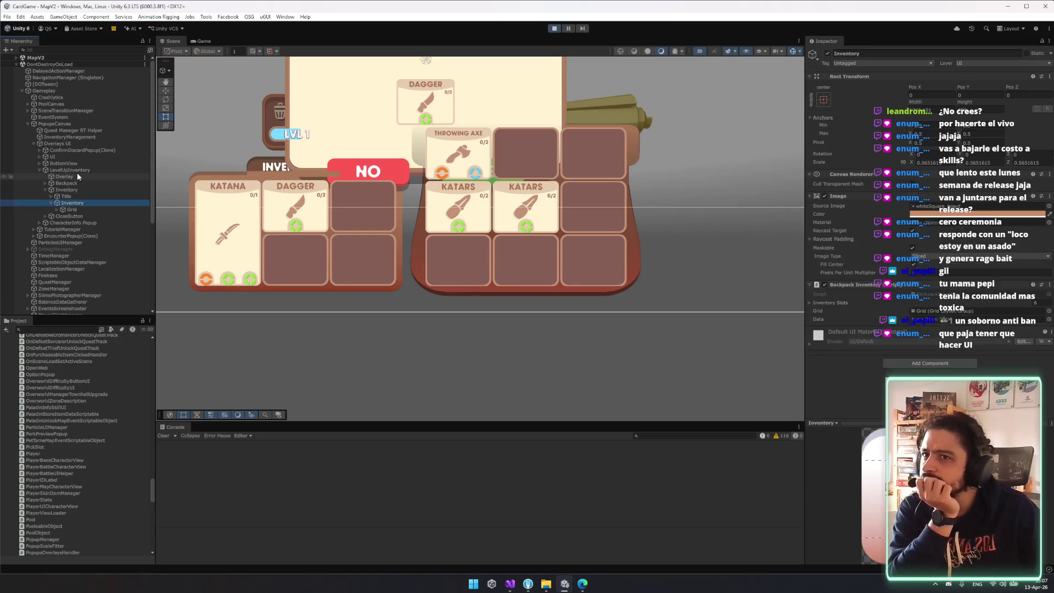
key("Down")
key("Right")
key("Down")
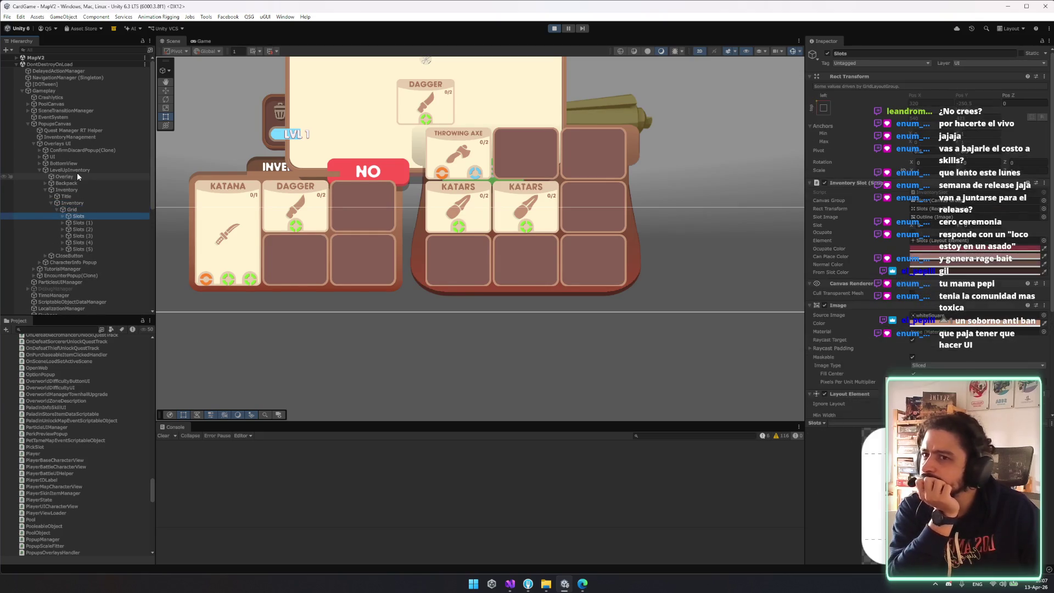
scroll(887, 316, "down", 3)
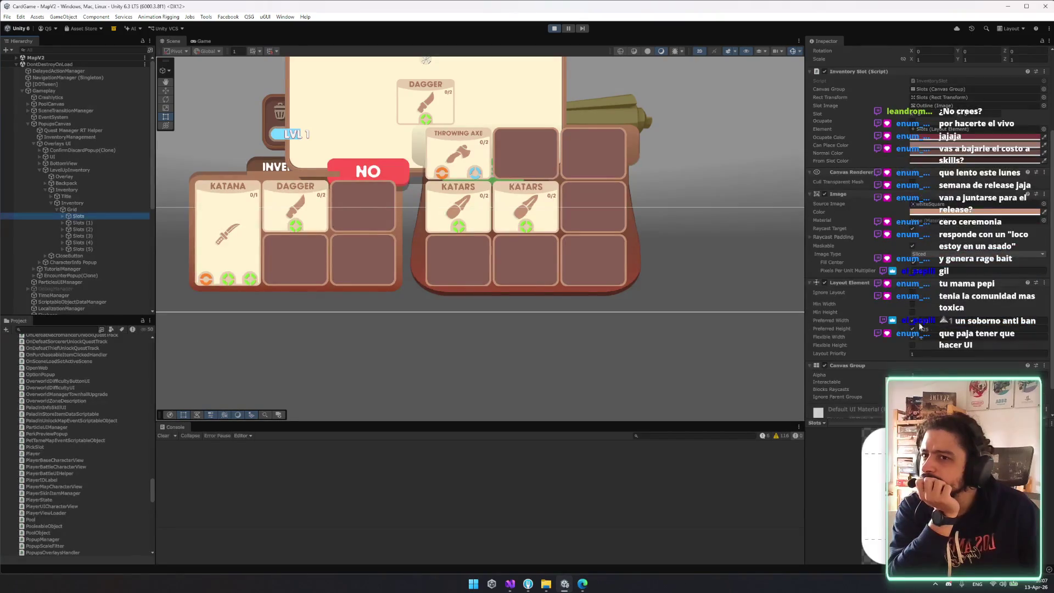
left_click(82, 203)
key("Down")
key("Left")
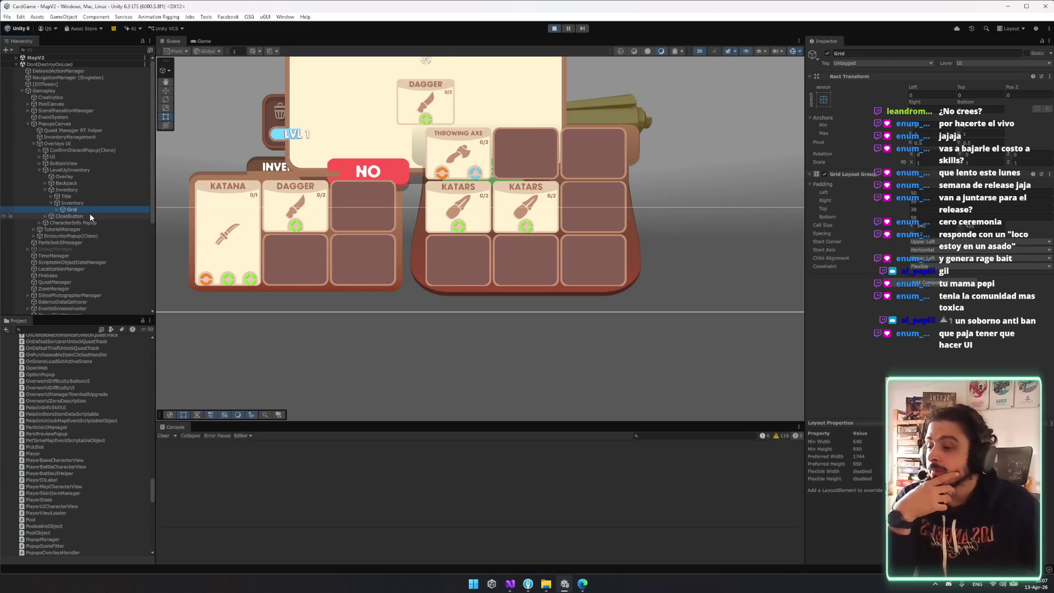
- Step back to Inventory and inspect the Backpack and its inner Backpack
key("Left")
key("Left")
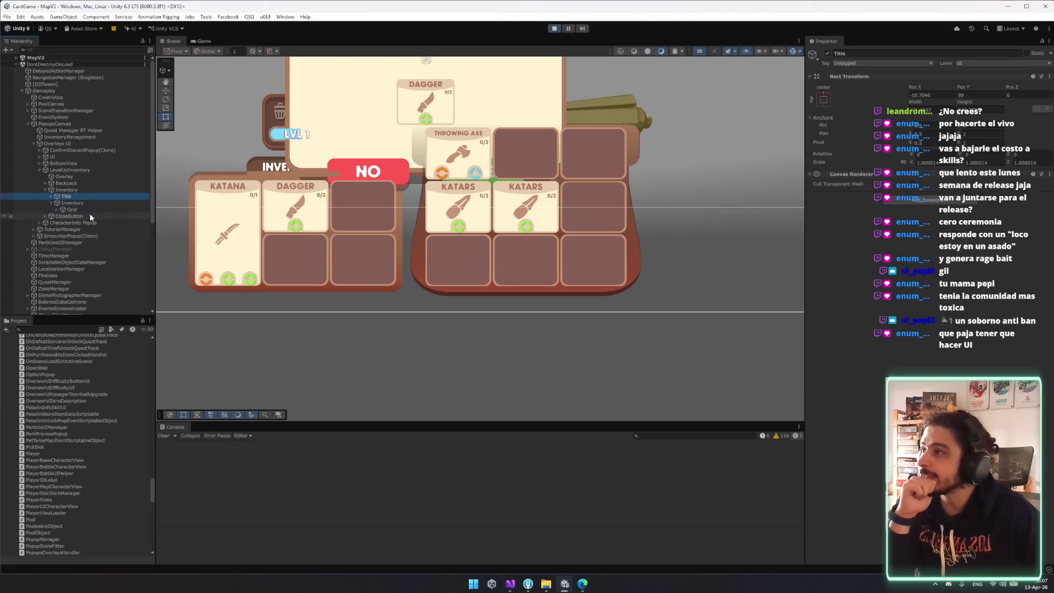
key("Left")
key("Left")
key("Up")
key("Right")
key("Right")
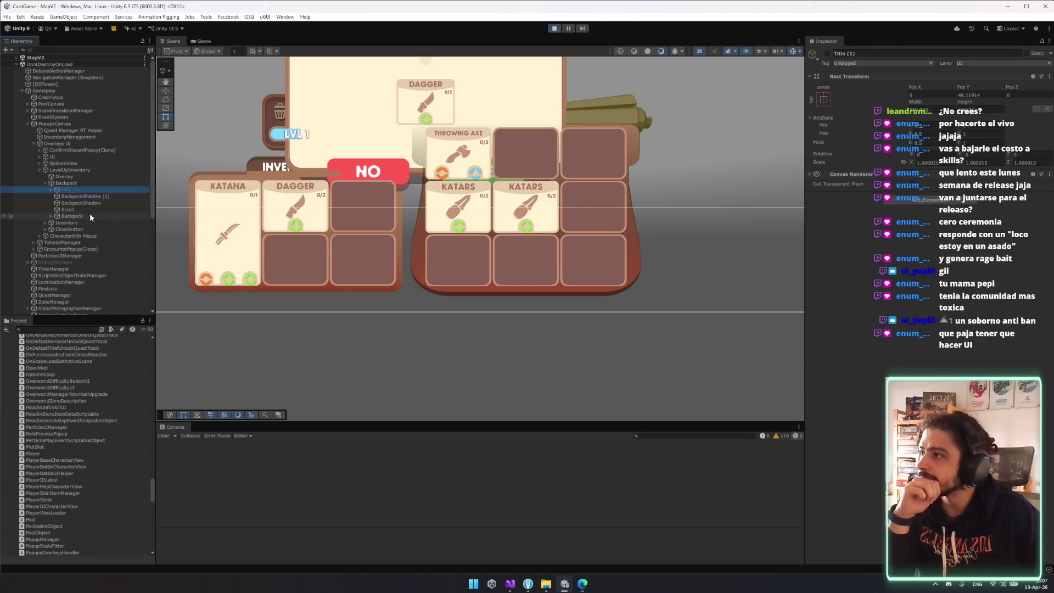
key("Down")
key("Down")
key("Down")
key("Left")
key("Left")
- Pan the Scene view to the throwing axe and katars cards, then place ConfirmDiscardPopup(Clone) inside LevelUpInventory
scroll(519, 216, "up", 6)
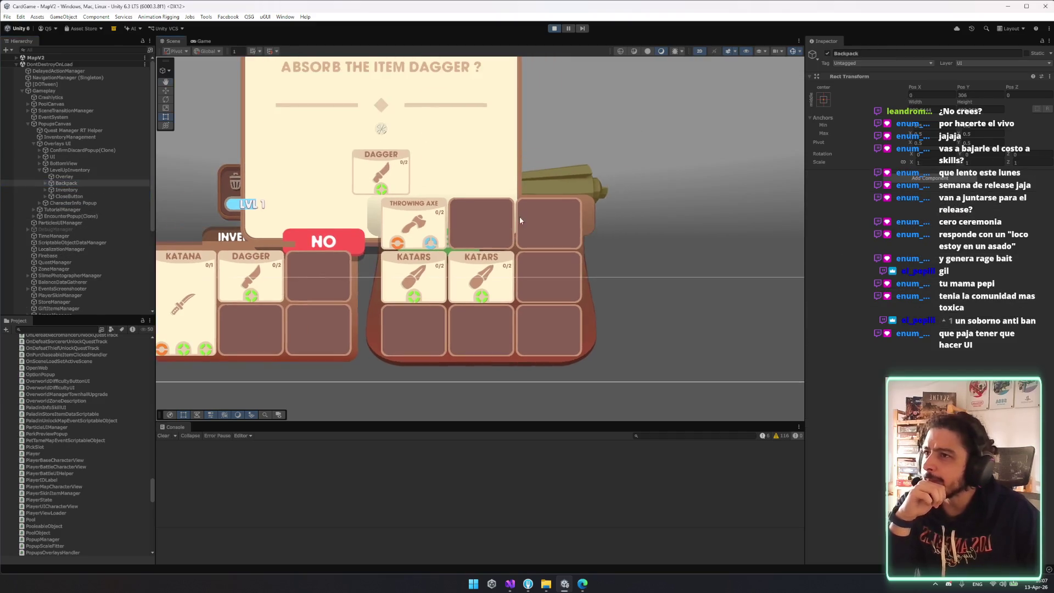
scroll(513, 234, "up", 3)
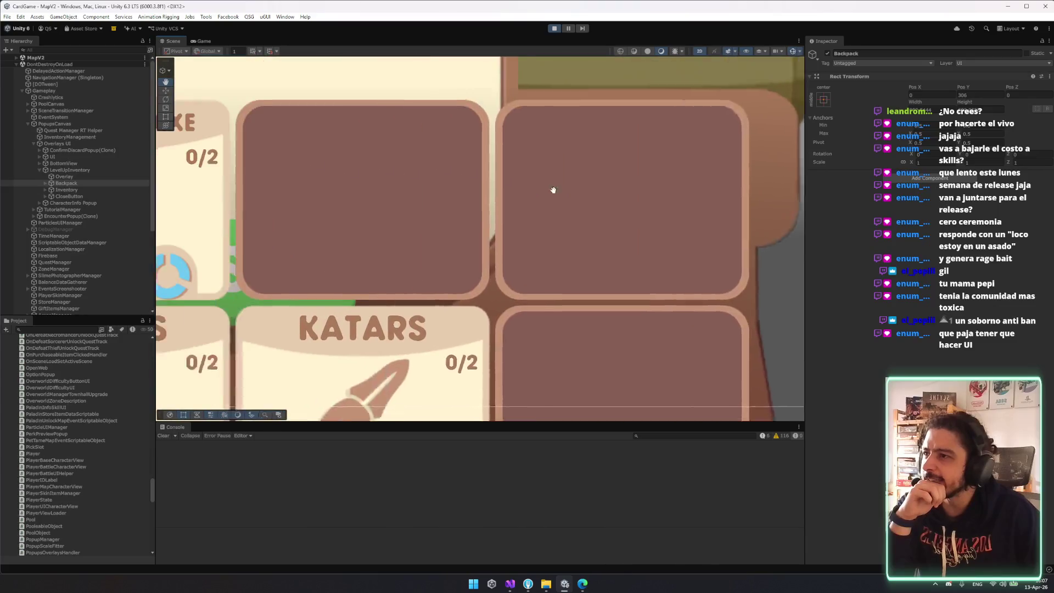
scroll(549, 235, "down", 2)
left_click_drag(215, 193, 495, 199)
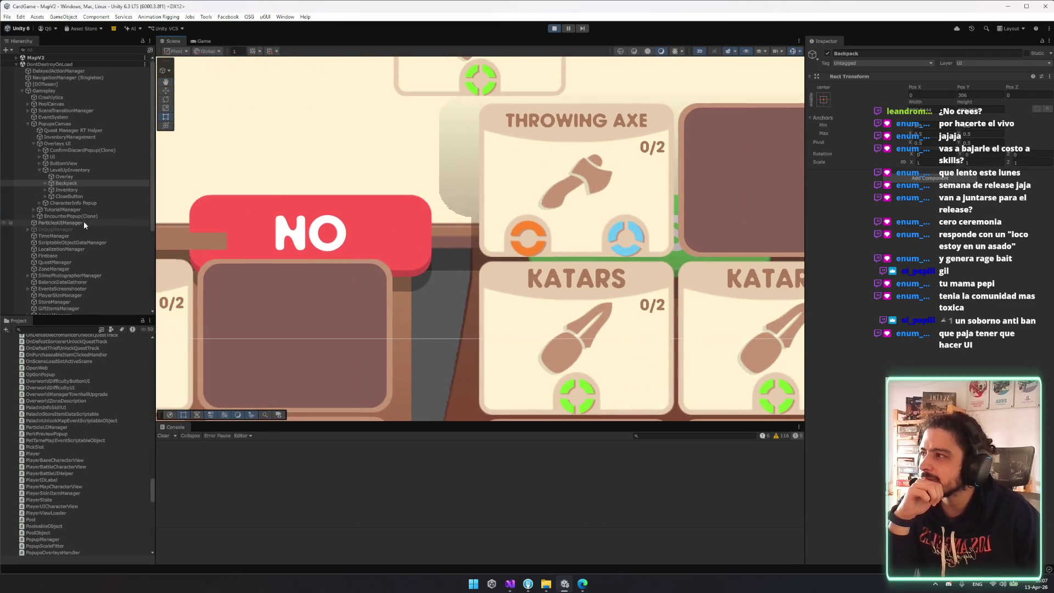
scroll(323, 320, "down", 2)
scroll(542, 225, "up", 2)
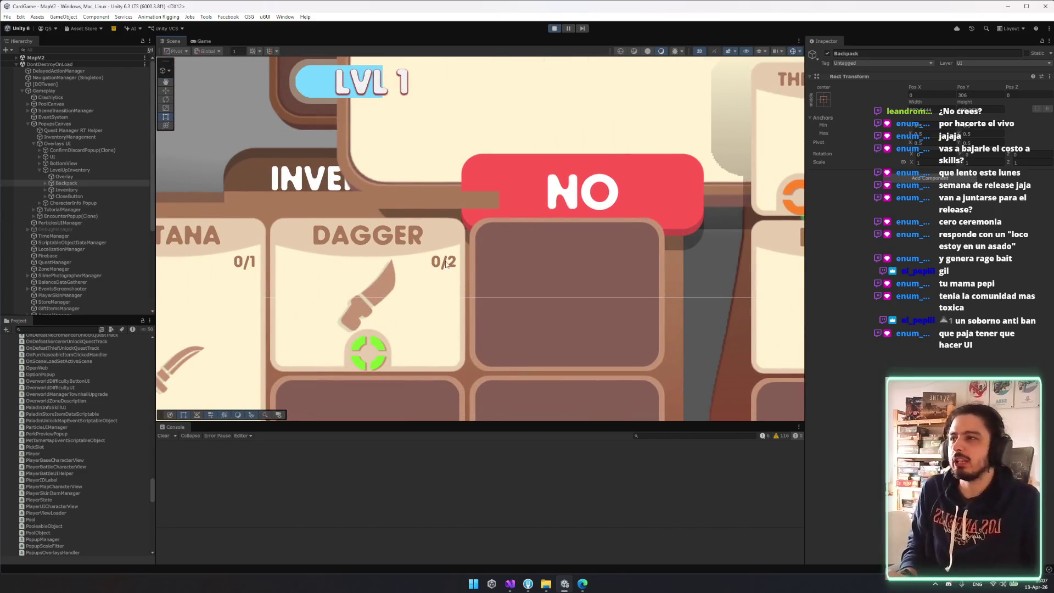
scroll(446, 264, "down", 2)
scroll(434, 236, "up", 2)
scroll(428, 220, "down", 1)
scroll(422, 206, "up", 1)
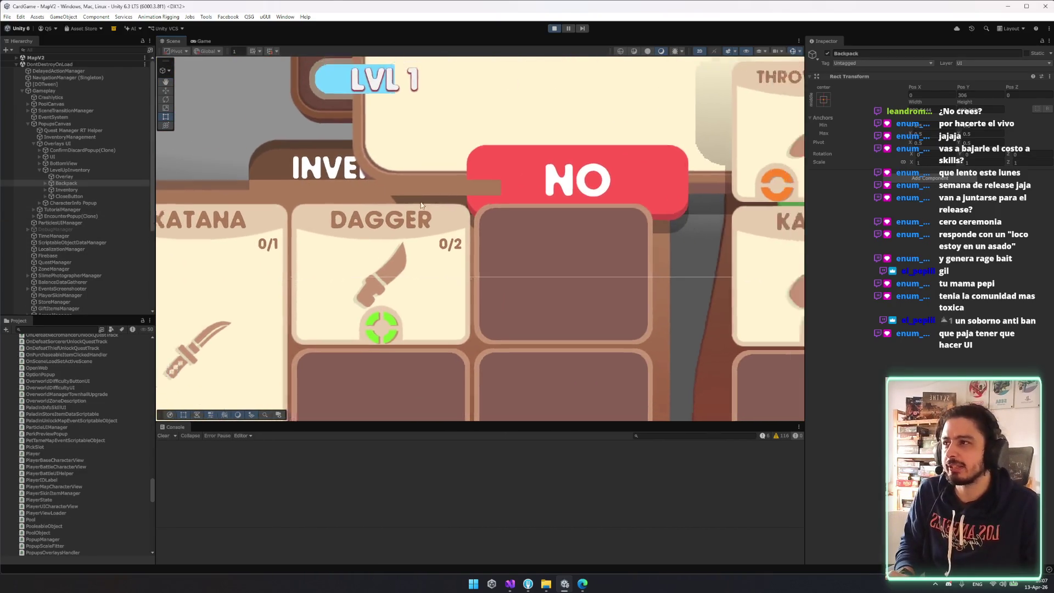
scroll(523, 236, "down", 5)
scroll(509, 225, "up", 2)
scroll(268, 187, "down", 2)
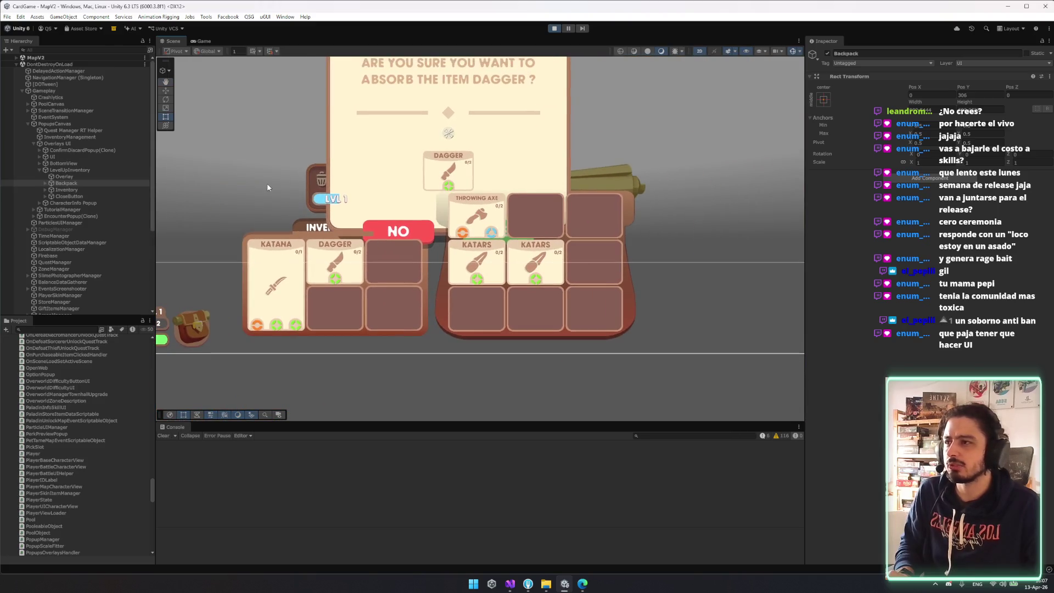
mouse_move(97, 163)
left_mouse_down()
mouse_move(97, 150)
mouse_move(86, 171)
left_mouse_up()
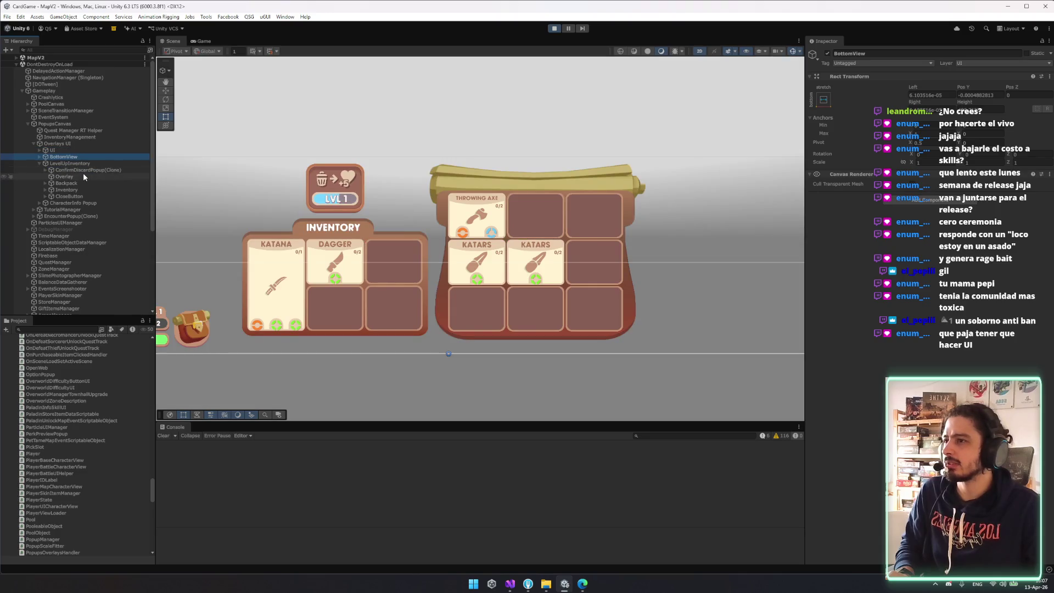
left_click(204, 41)
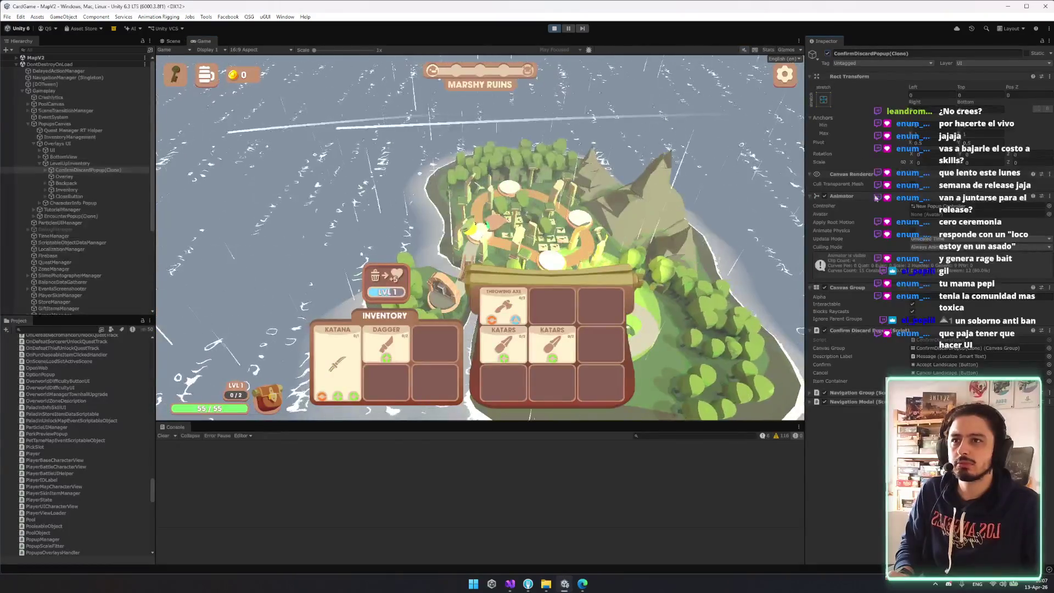
- Delete ConfirmDiscardPopup(Clone) from LevelUpInventory, then undo to bring the absorb-Dagger popup back
left_click(104, 171)
key("Delete")
key("ctrl+z")
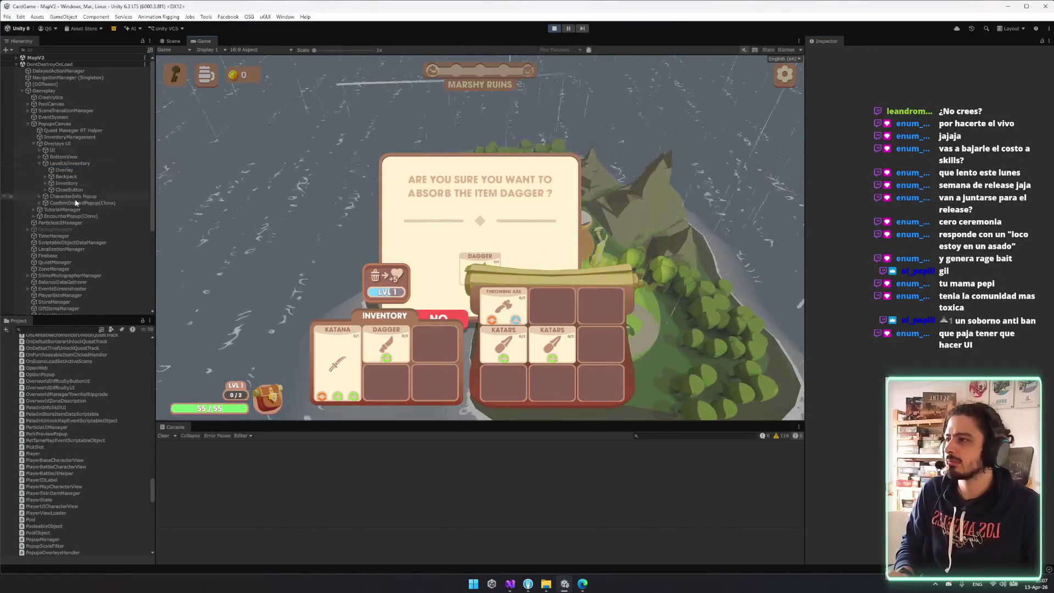
- Inspect Inventory's Title, Grid and first slot, then select ConfirmDiscardPopup(Clone)
left_click(73, 183)
key("Right")
key("Down")
key("Down")
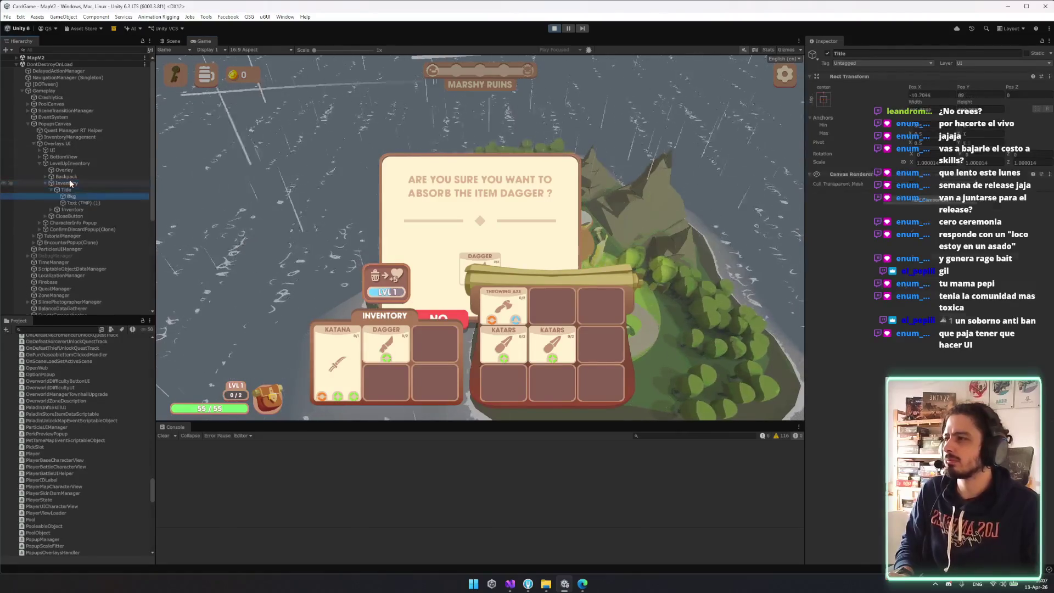
key("Down")
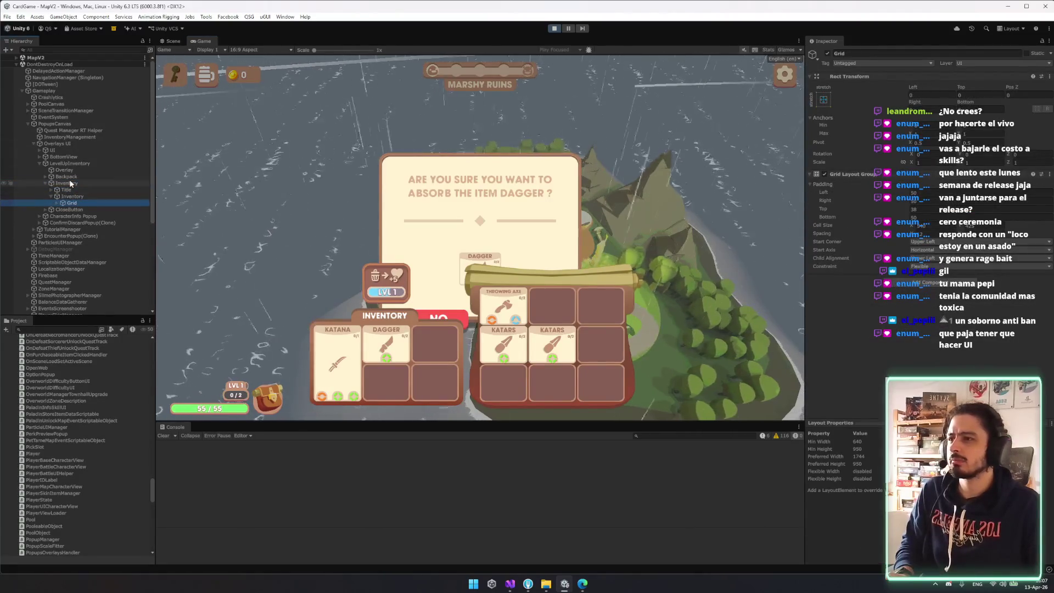
key("Right")
key("Down")
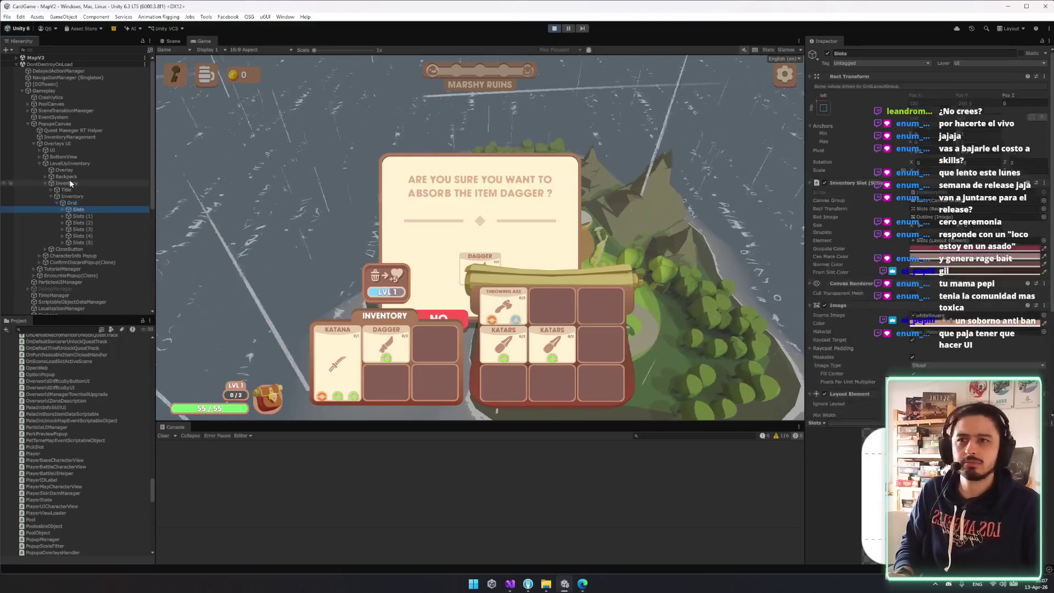
key("Right")
key("Up")
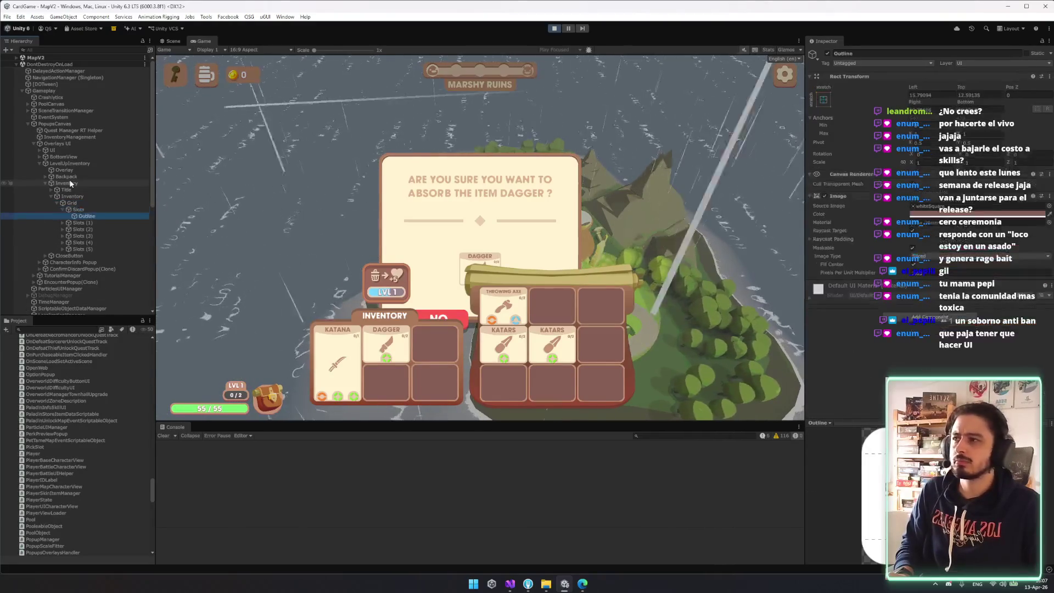
key("Left")
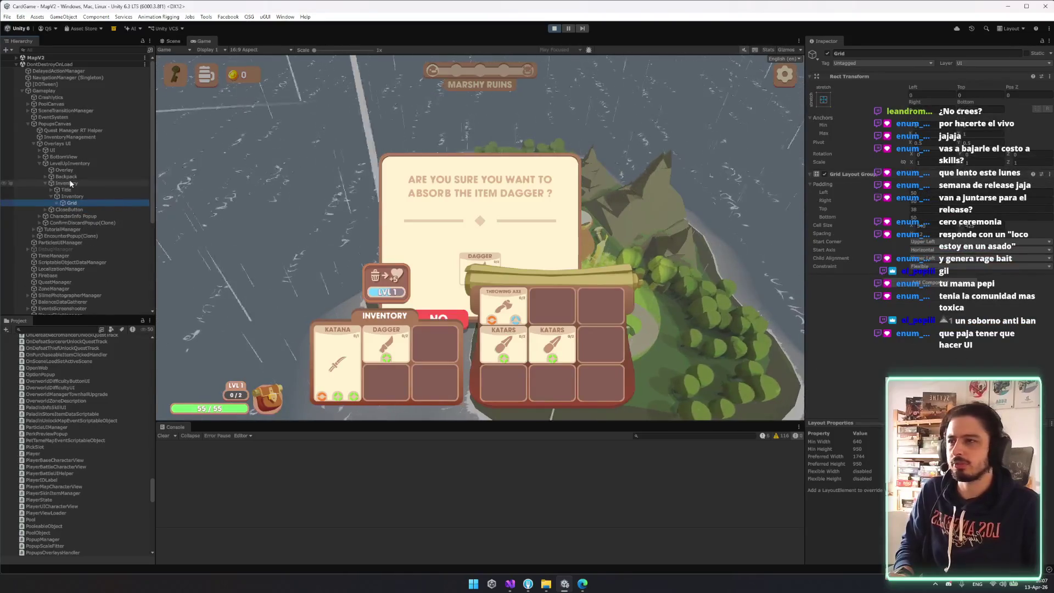
key("Left")
key("Left")
key("Left")
key("Left")
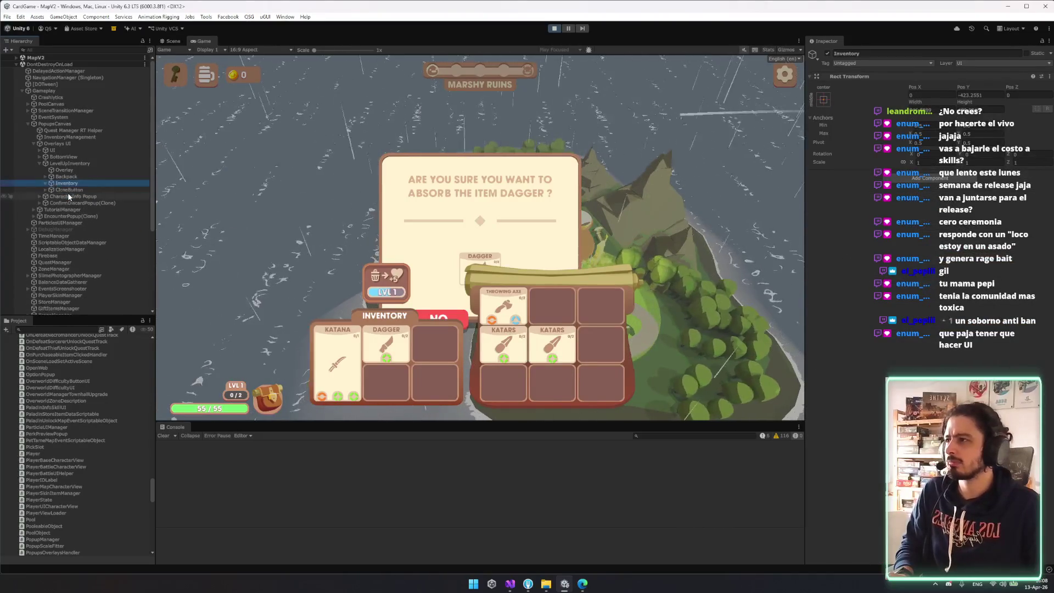
key("Down")
key("Down")
key("Down")
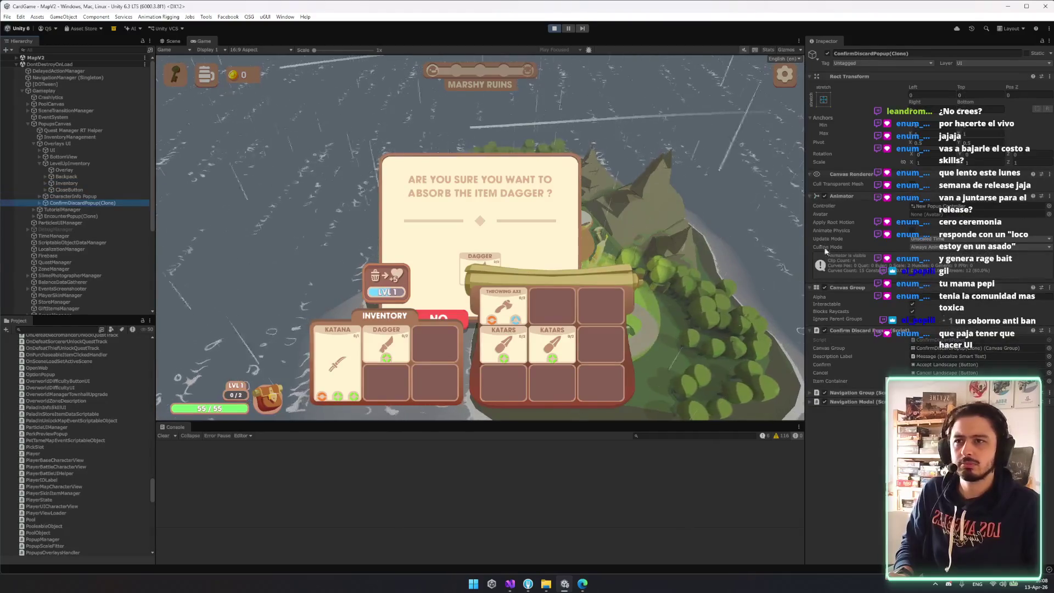
- Inspect CharacterInfo Popup's Animation and Background, select Overlays UI, and dismiss the absorb popup
left_click(60, 163)
key("Left")
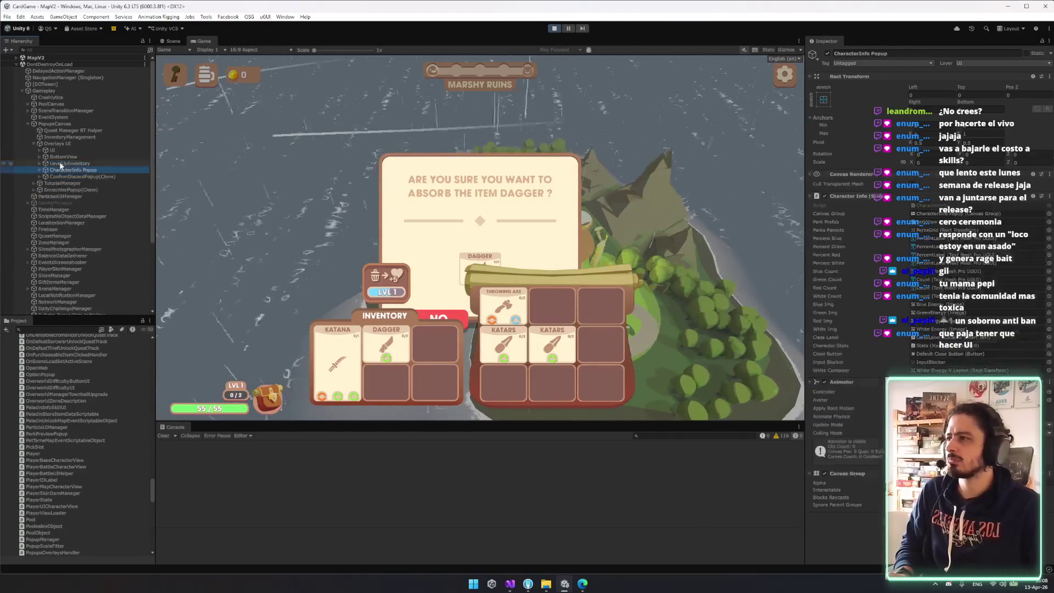
key("Down")
key("Right")
key("Down")
key("Down")
key("Down")
key("Down")
key("Right")
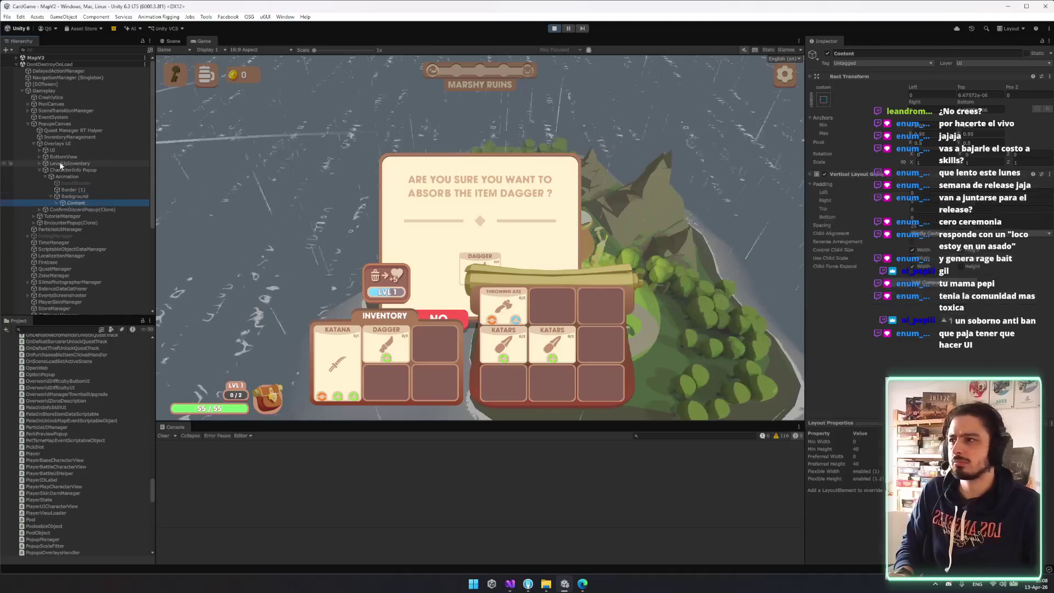
key("Left")
key("Left")
key("Left")
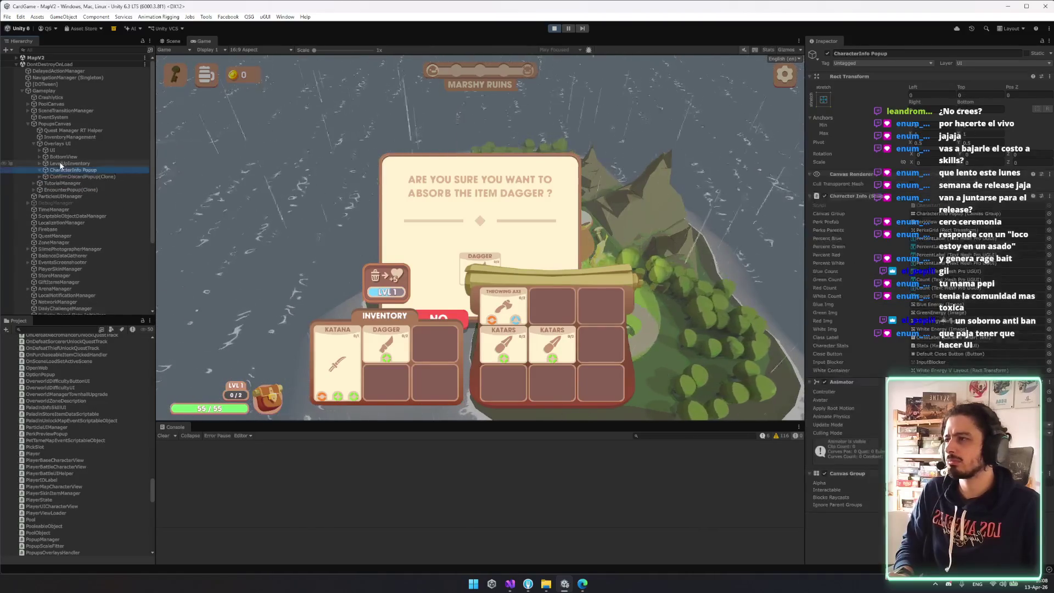
key("Left")
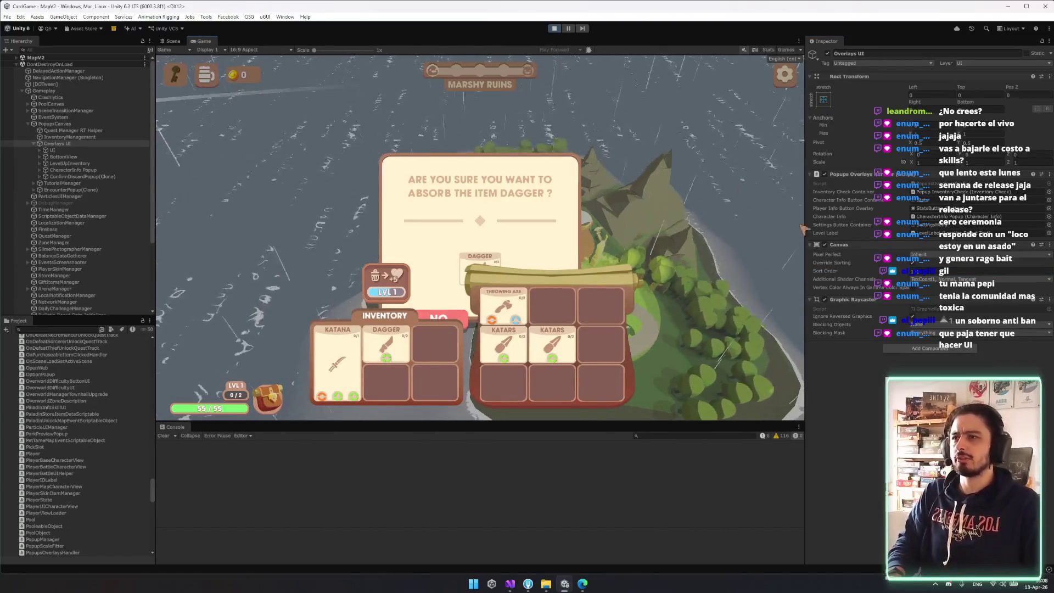
left_click(449, 328)
- Drag the Dagger into inventory slots, decline absorbing twice, inspect EncounterPopup(Clone), then stop playing
mouse_move(385, 344)
left_mouse_down()
mouse_move(409, 349)
mouse_move(388, 290)
left_mouse_up()
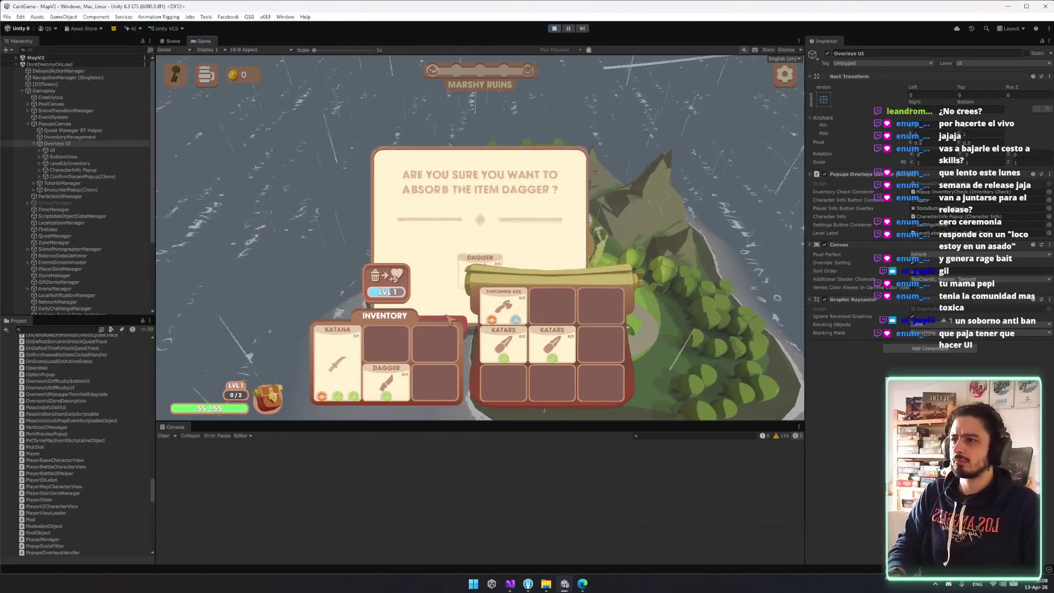
left_click(449, 320)
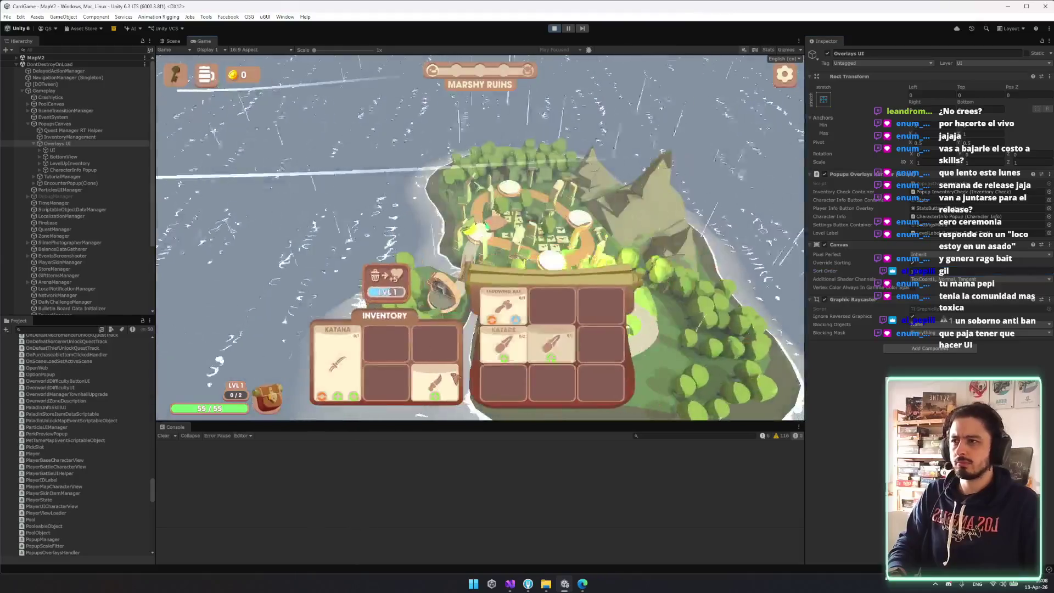
left_click_drag(503, 296, 450, 390)
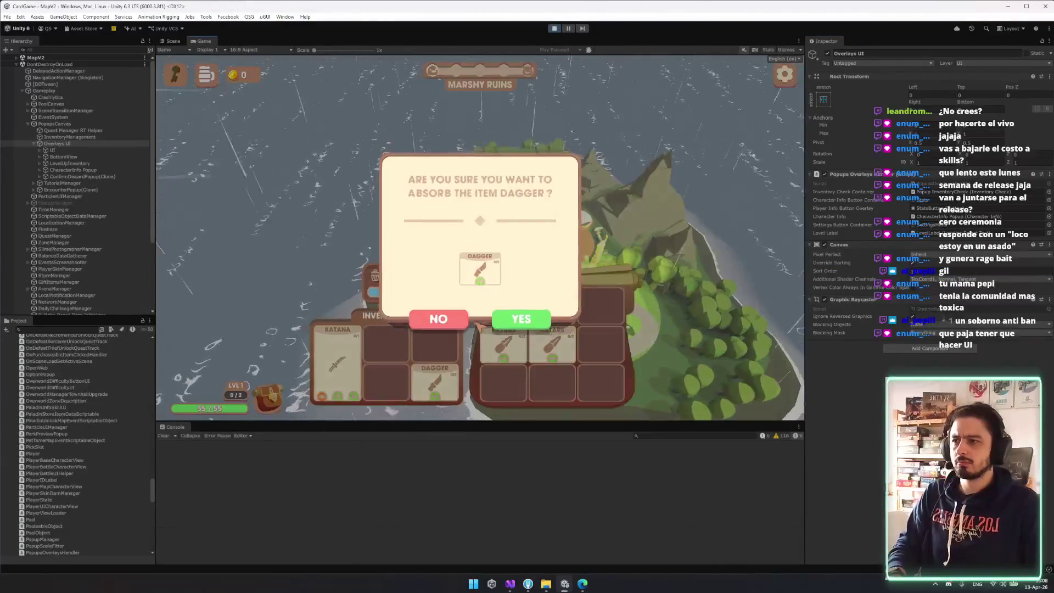
left_click(274, 402)
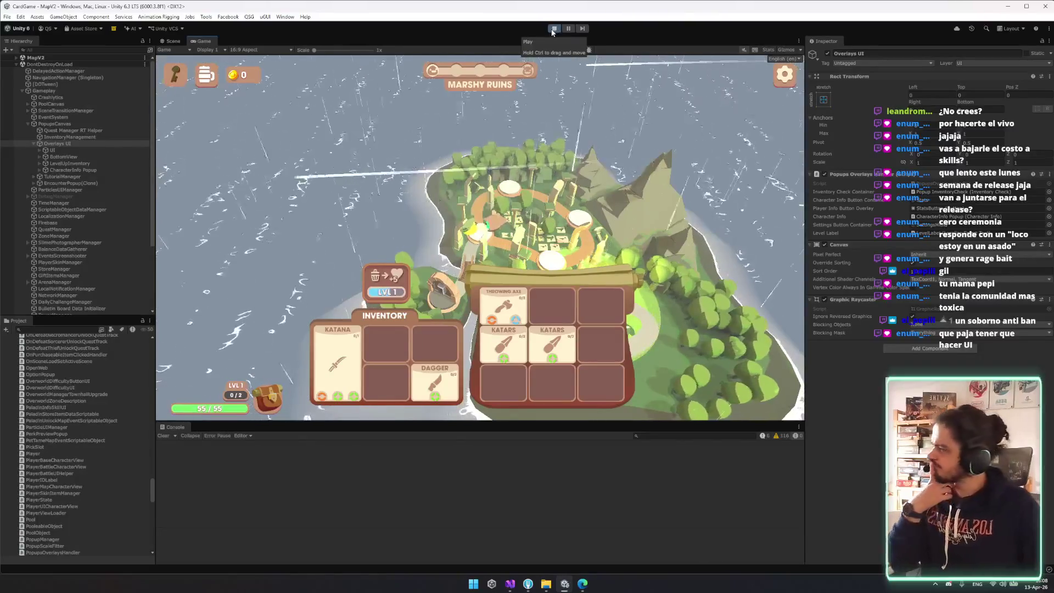
left_click(69, 182)
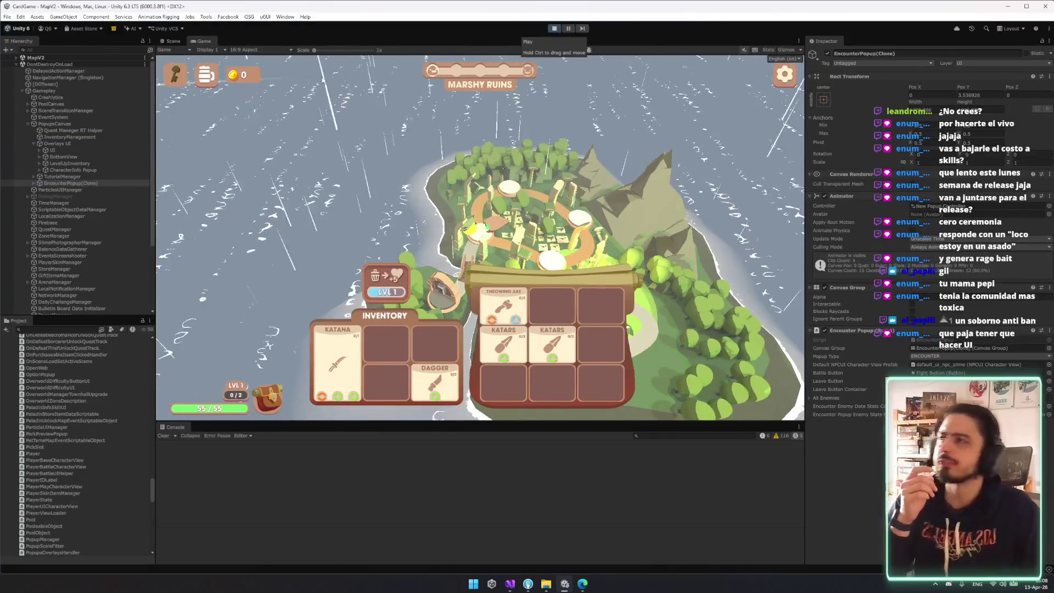
key("ctrl+p")
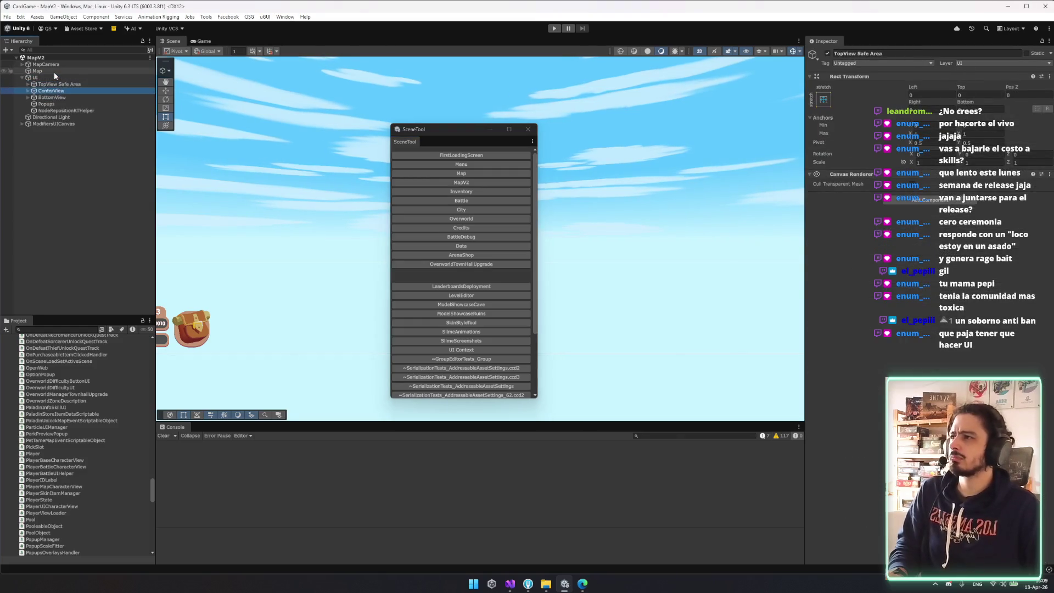
- Browse CenterView, BottomView's CharacterInfo and NodeRepositionRTHelper in the Hierarchy
key("Right")
key("Left")
key("Down")
key("Right")
key("Down")
key("Down")
key("Down")
key("Left")
key("Left")
key("Left")
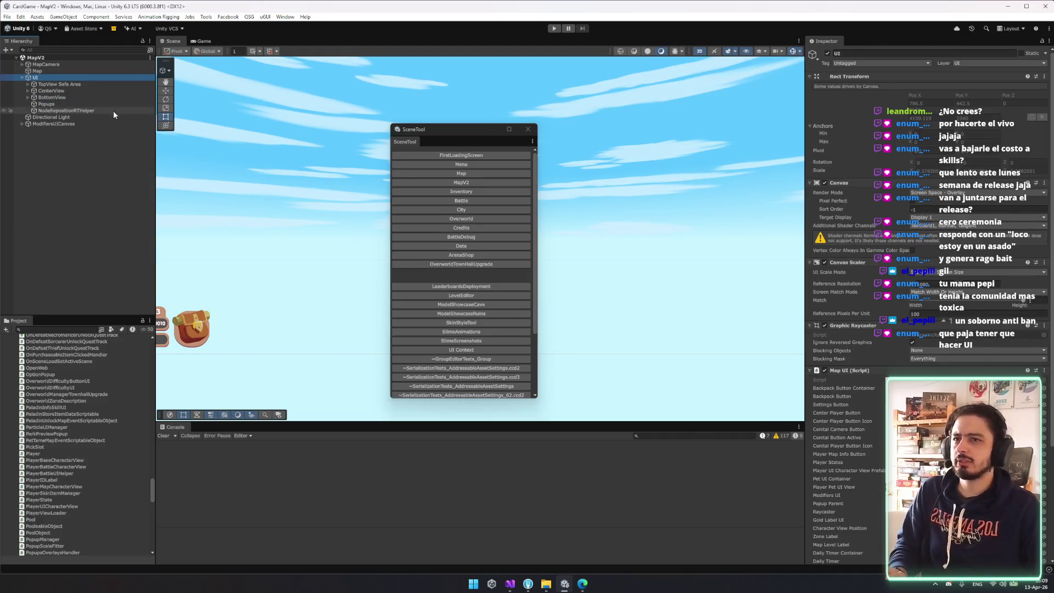
key("Down")
key("Down")
key("Down")
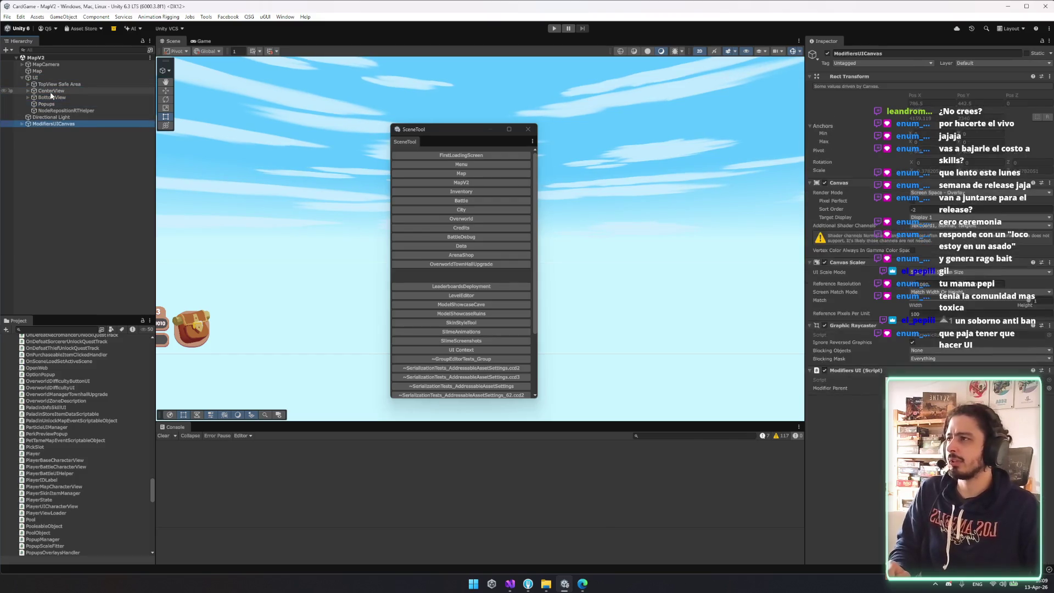
- Inspect BottomView's MapInventory, Backpack and Character children, bringing the level and health UI into view
key("Up")
key("Up")
key("Right")
key("Down")
key("Down")
key("Down")
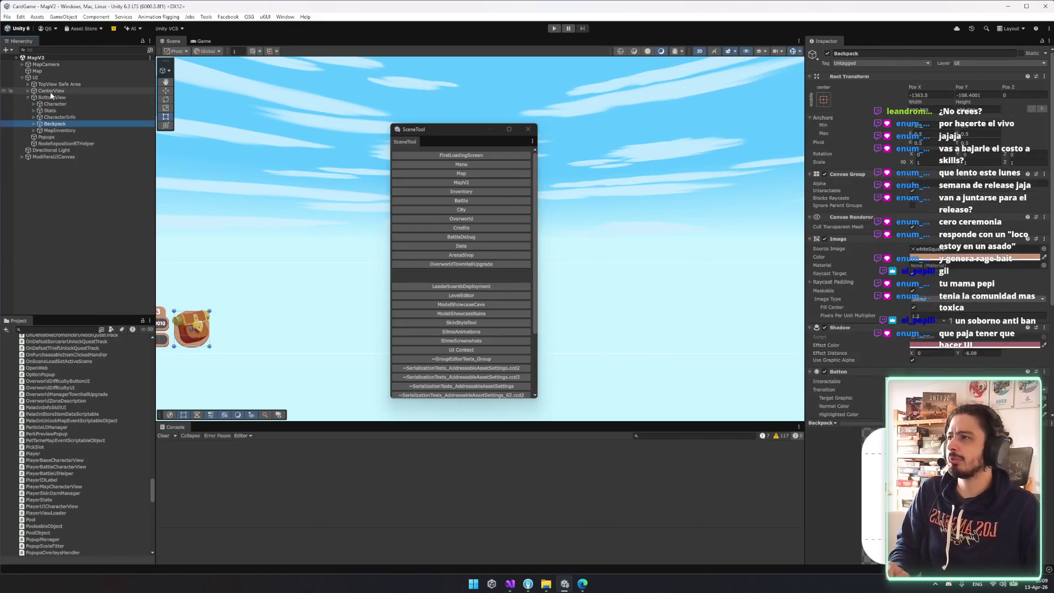
key("Right")
key("Down")
key("Down")
key("Up")
key("Up")
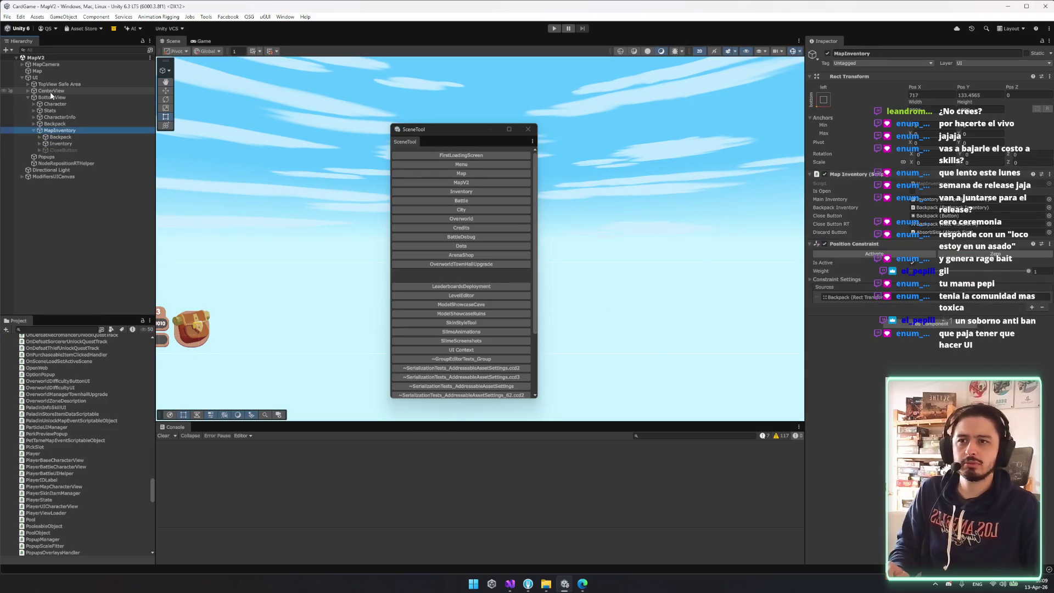
key("Left")
key("Up")
key("Up")
key("Up")
key("Up")
key("Up")
key("Down")
key("Right")
key("Down")
key("Up")
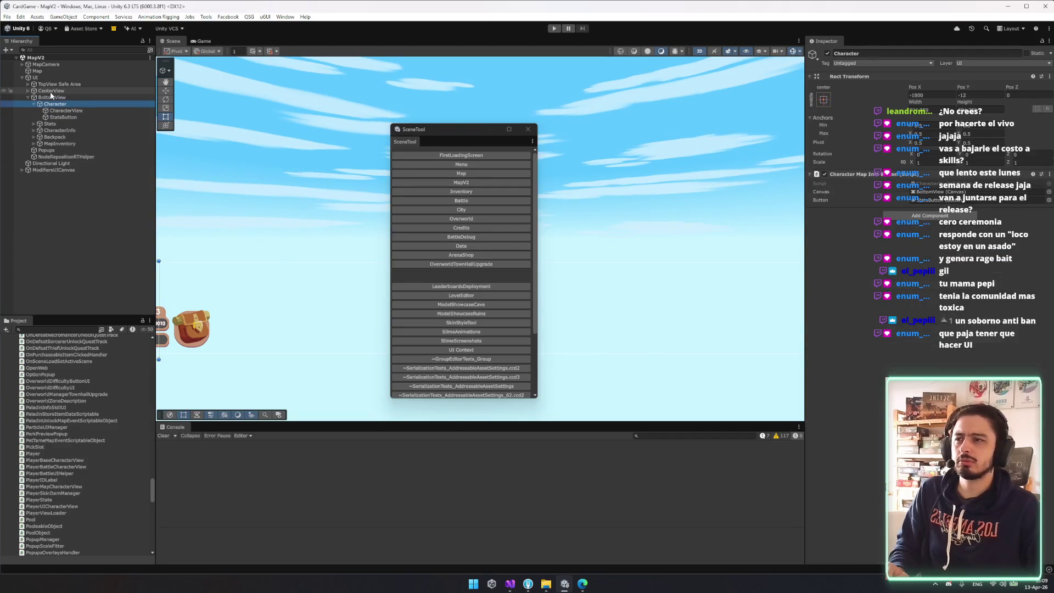
key("Left")
left_click_drag(192, 326, 334, 322)
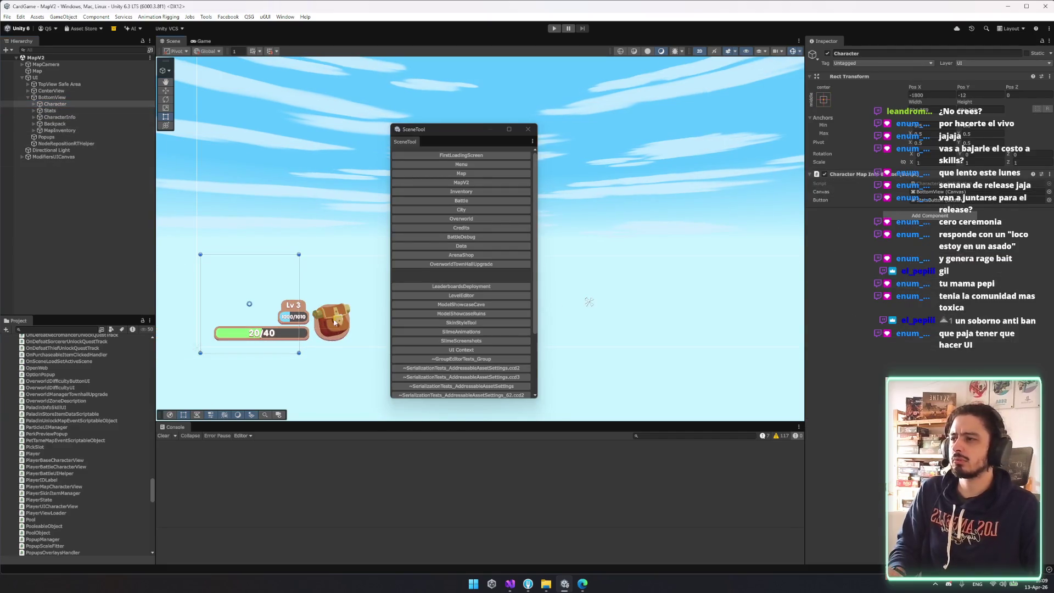
- Turn BottomView's canvas Override Sorting on and back off, then start the game
left_click(89, 97)
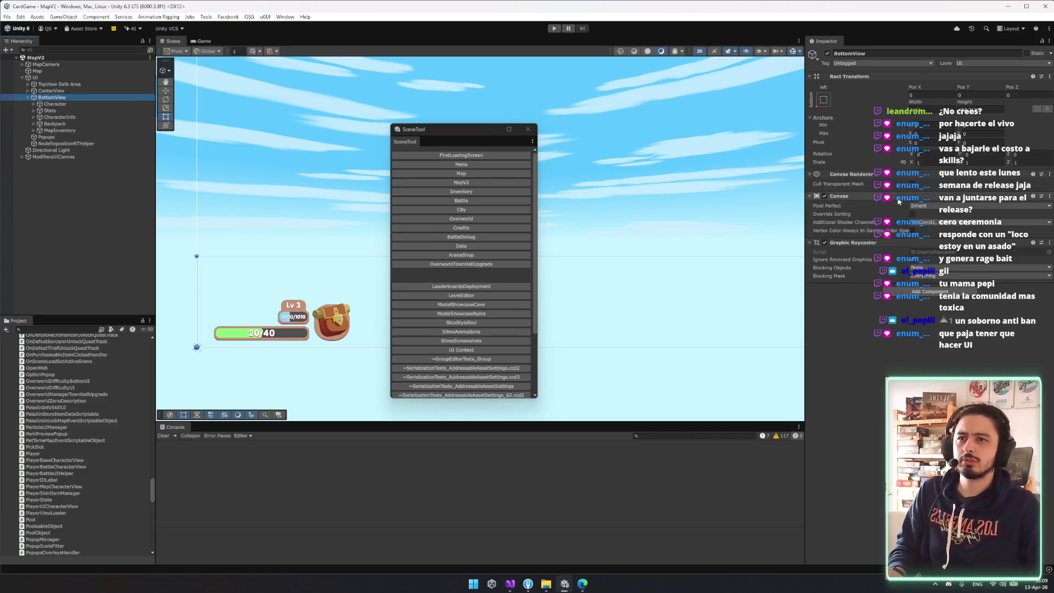
left_click(913, 214)
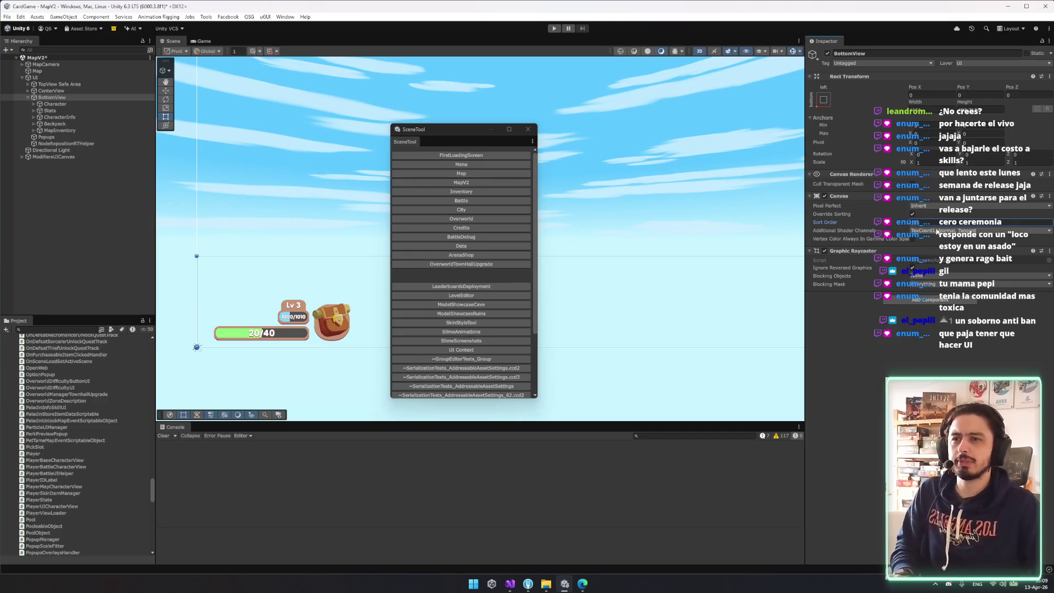
left_click(913, 214)
left_click(554, 28)
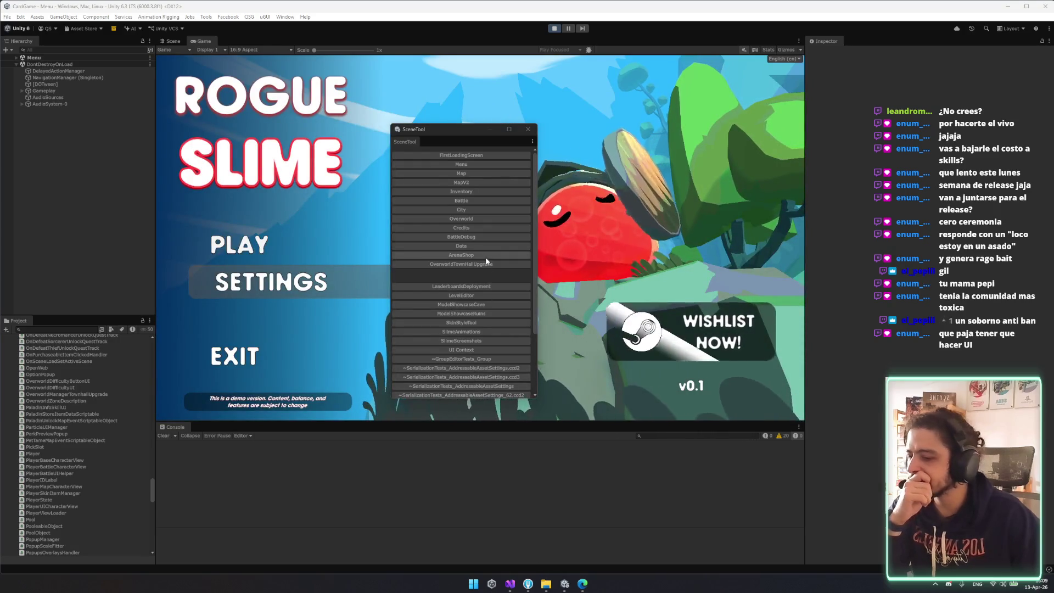
- Start a run, continue to the map, and click the Katana to get the absorb confirmation
left_click(271, 249)
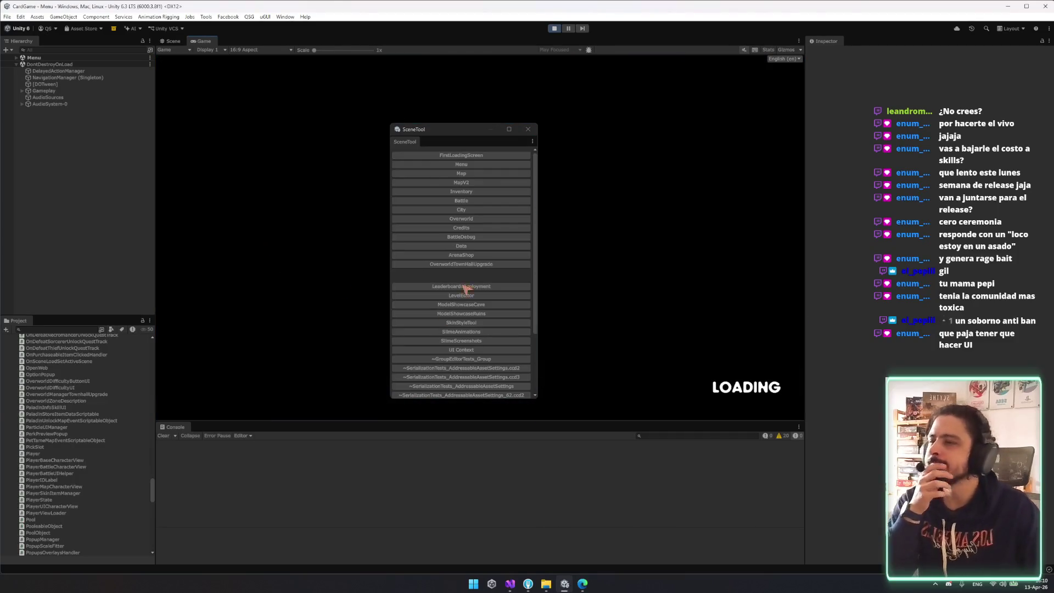
left_click_drag(455, 136, 936, 135)
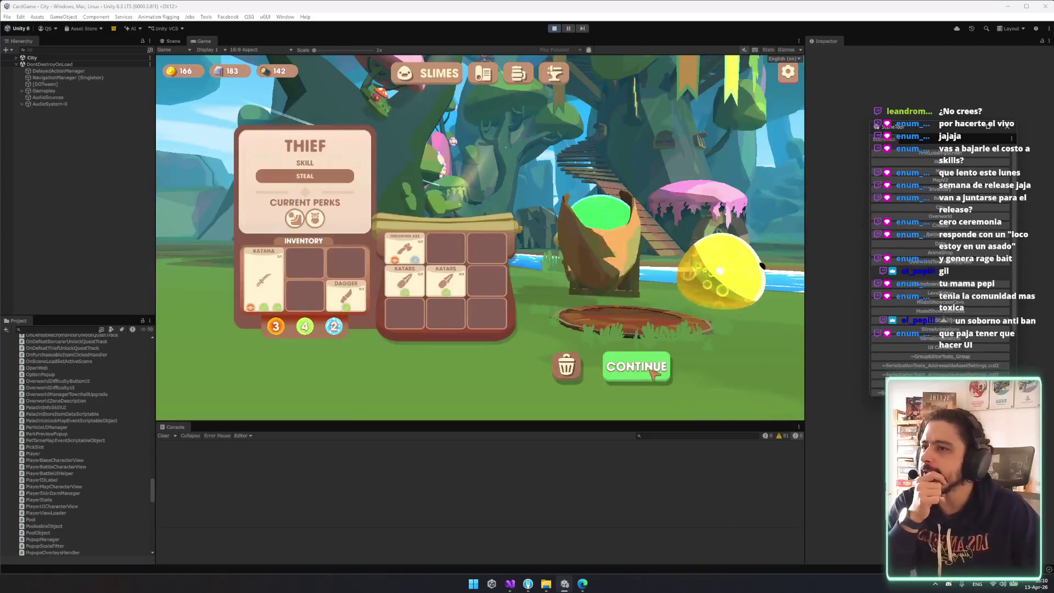
left_click(644, 374)
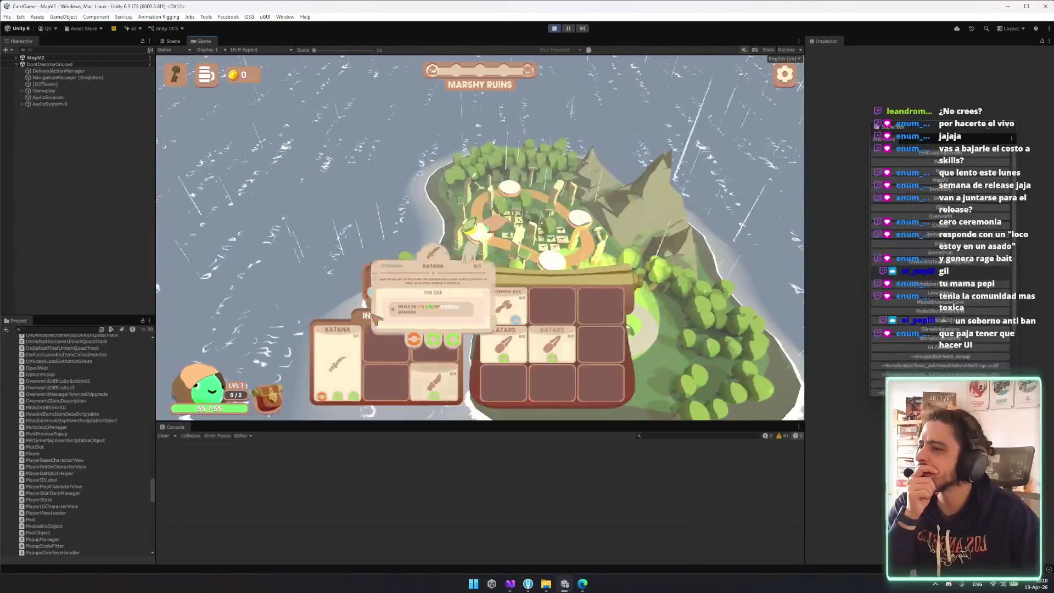
left_click(375, 318)
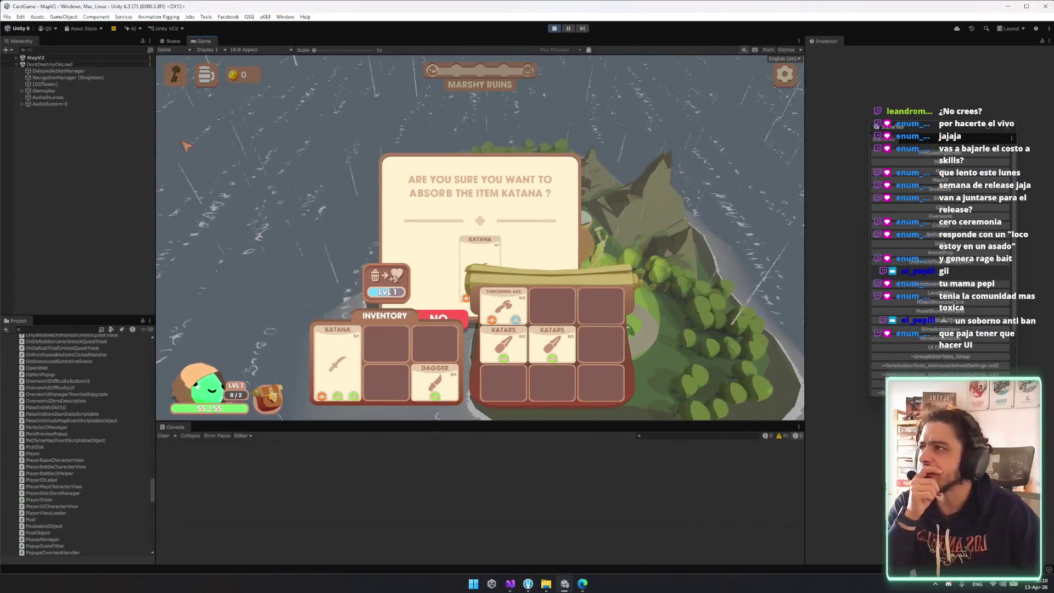
- Find BottomView under DontDestroyOnLoad and set its Canvas Sort Order to 1
left_click(65, 65)
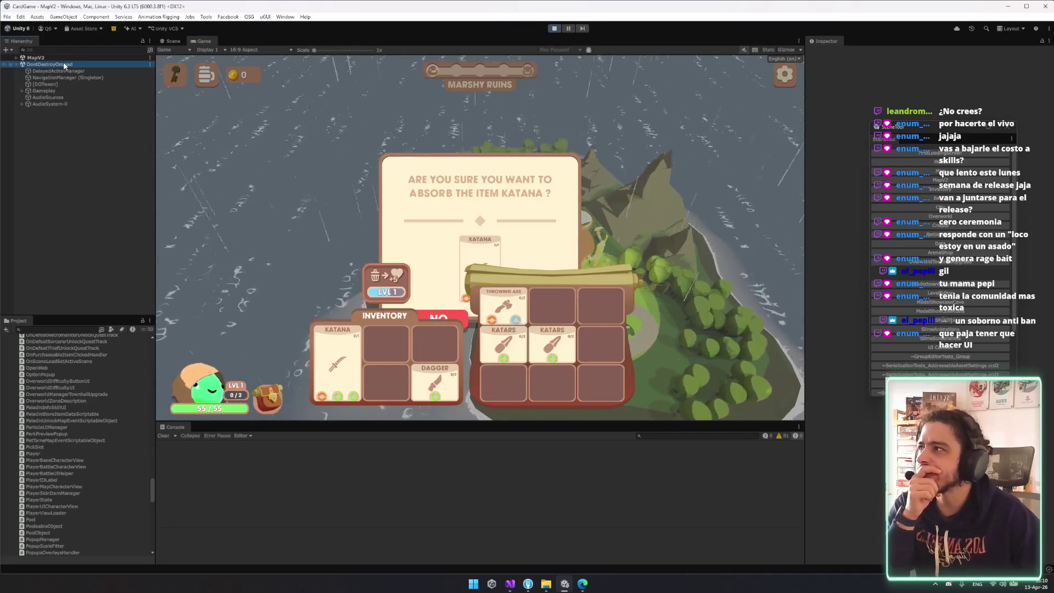
key("Down")
key("Down")
key("Right")
key("Down")
key("Down")
key("Down")
key("Right")
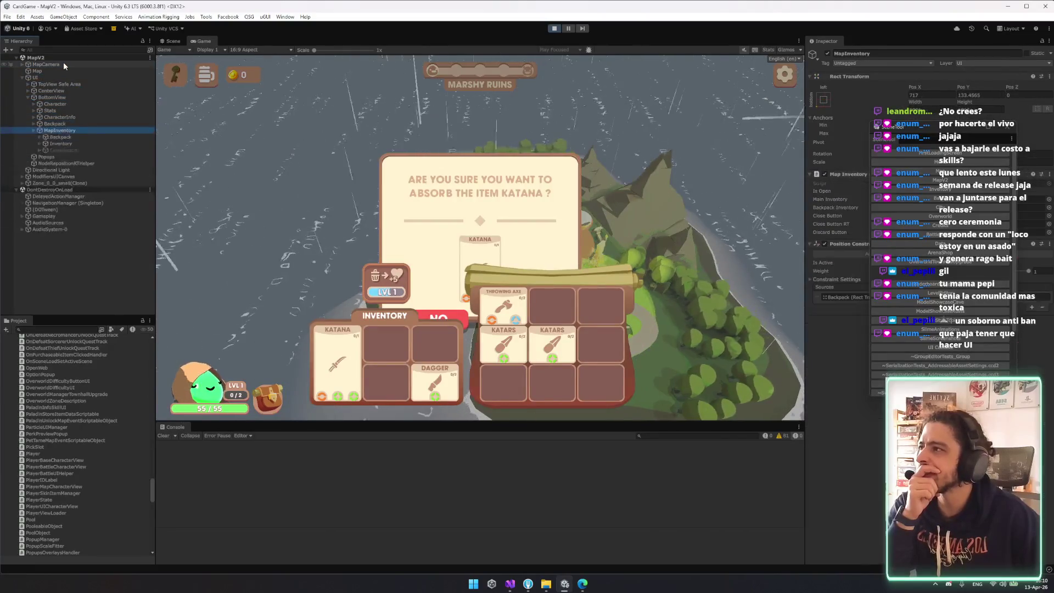
key("Left")
key("Up")
key("Up")
key("Right")
key("Left")
key("Up")
key("Up")
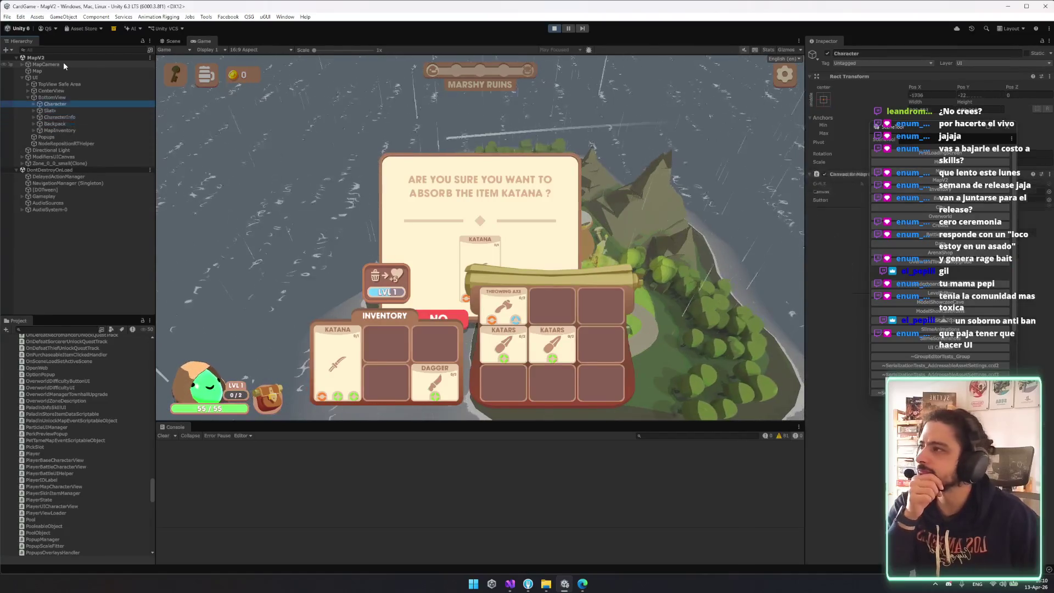
key("Up")
mouse_move(932, 130)
left_mouse_down()
mouse_move(636, 90)
mouse_move(704, 99)
left_mouse_up()
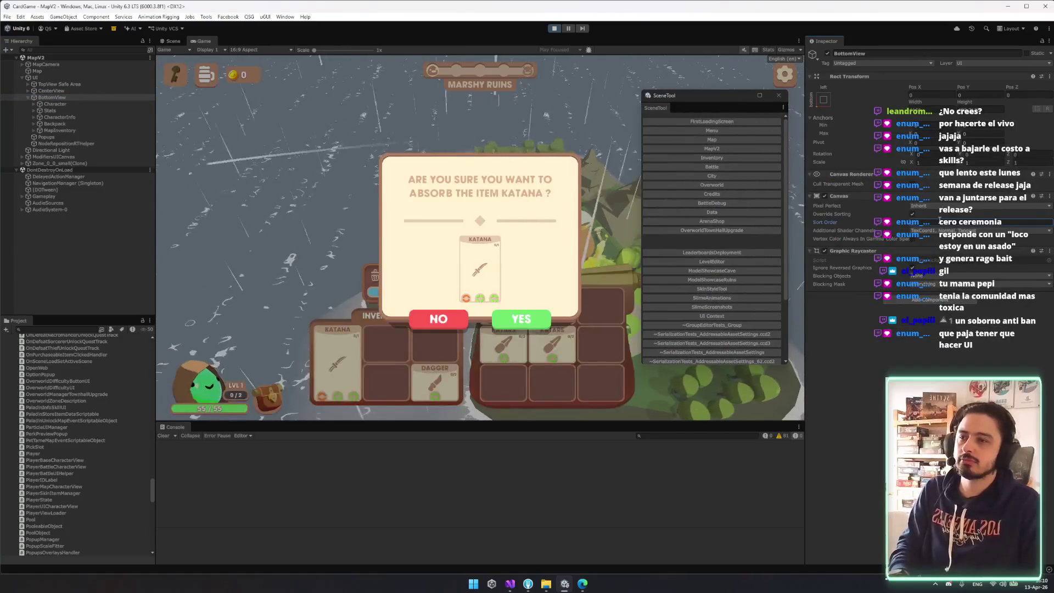
type("1")
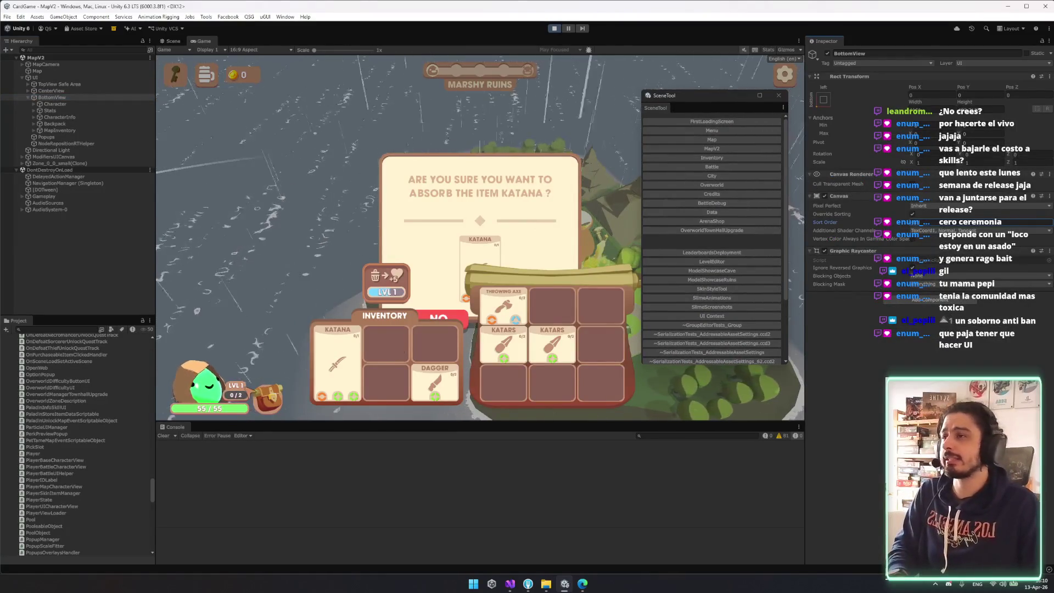
- Commit BottomView's sort order and expand Gameplay down to PopupsCanvas and Overlays UI
left_click(52, 97)
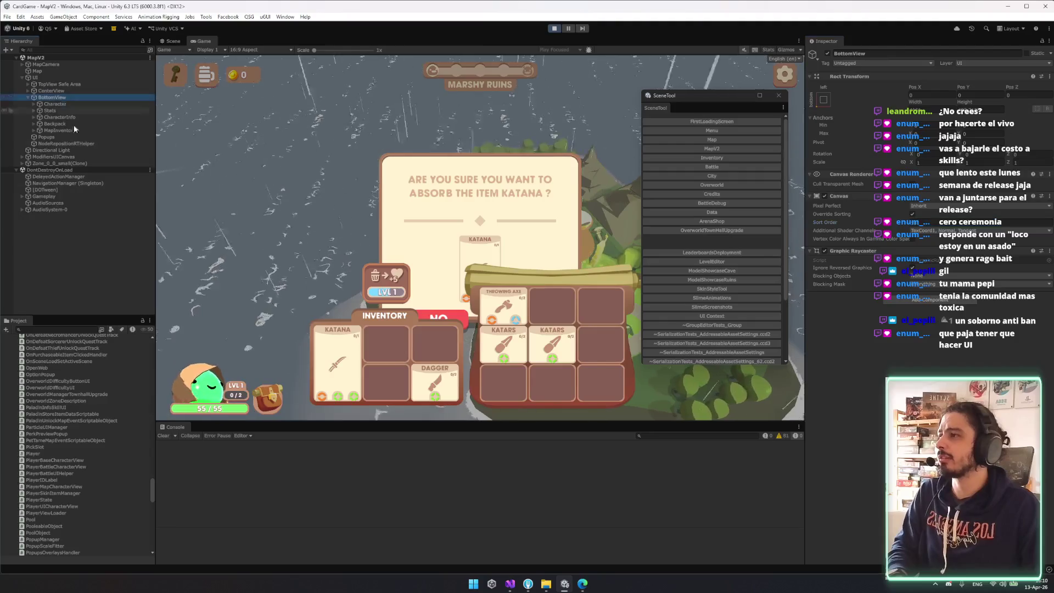
left_click(61, 196)
key("Right")
key("Down")
key("Down")
key("Down")
key("Down")
key("Down")
key("Right")
key("Down")
key("Down")
key("Down")
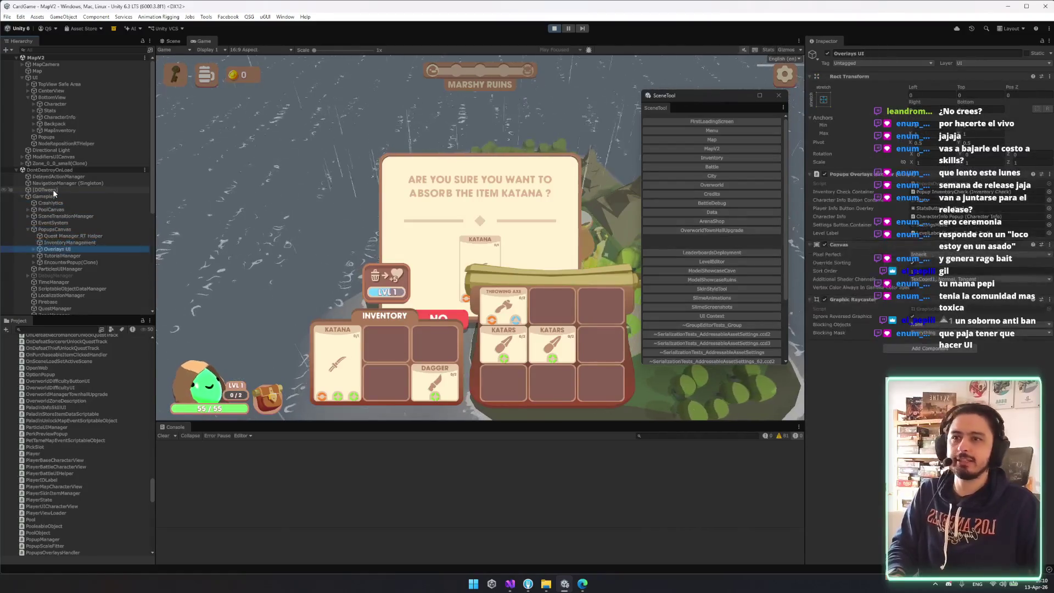
- Edit the Overlays UI sort order, then expand it to inspect its UI child
left_click(988, 270)
type("1")
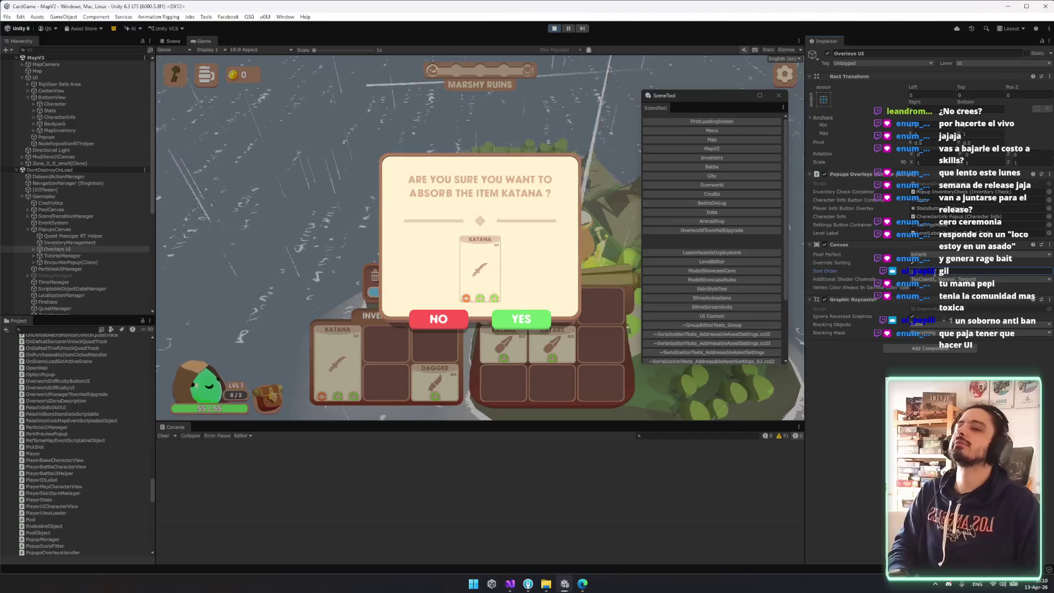
key("BackSpace")
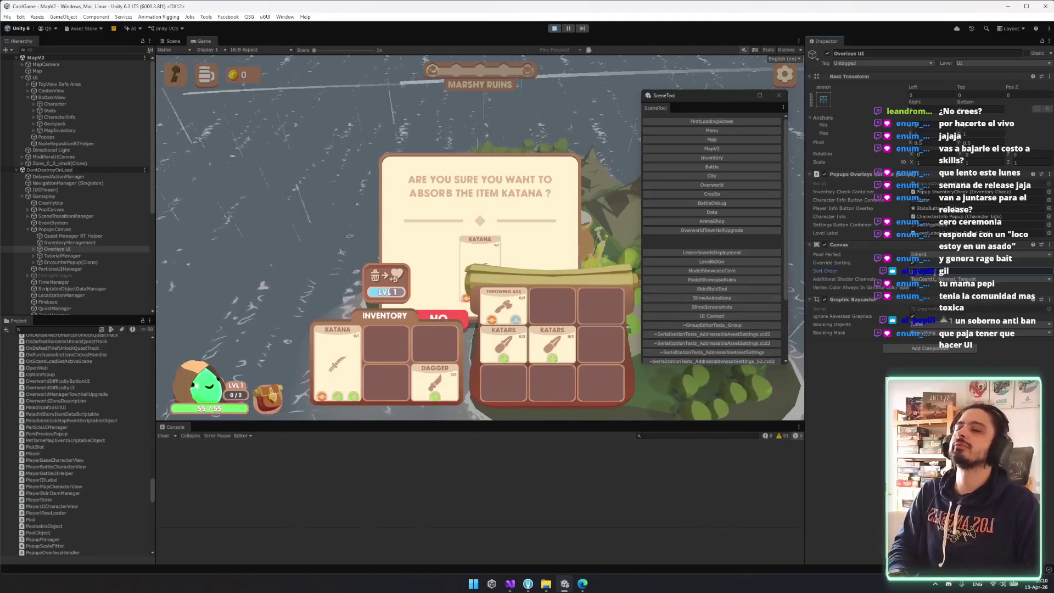
left_click(66, 249)
key("Right")
key("Down")
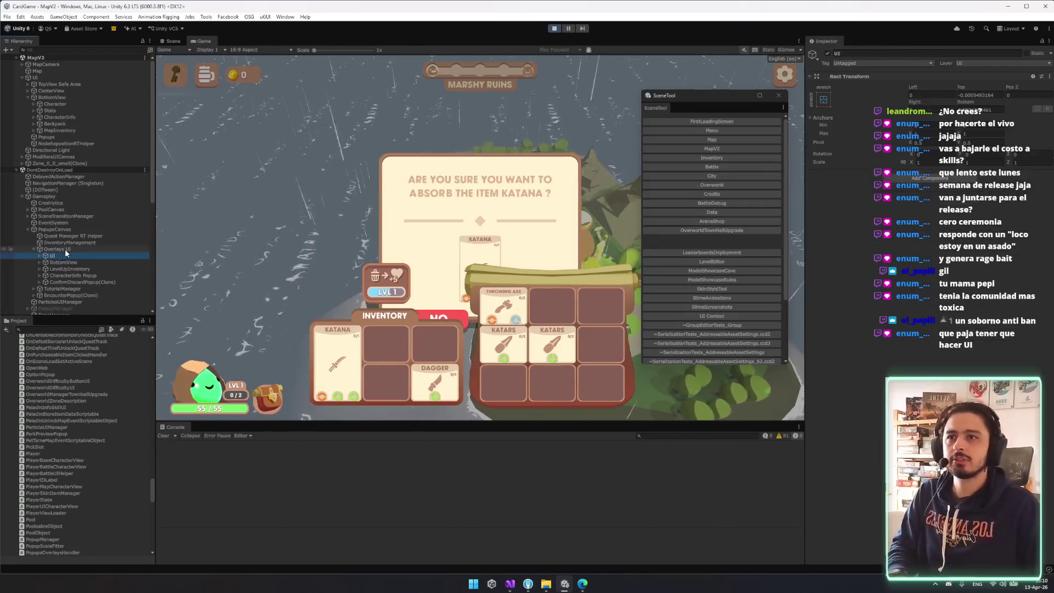
key("Up")
- Toggle Overlays UI active to compare the popup, leave it off, and exit Play mode
left_click(828, 53)
left_click(827, 53)
left_click(828, 53)
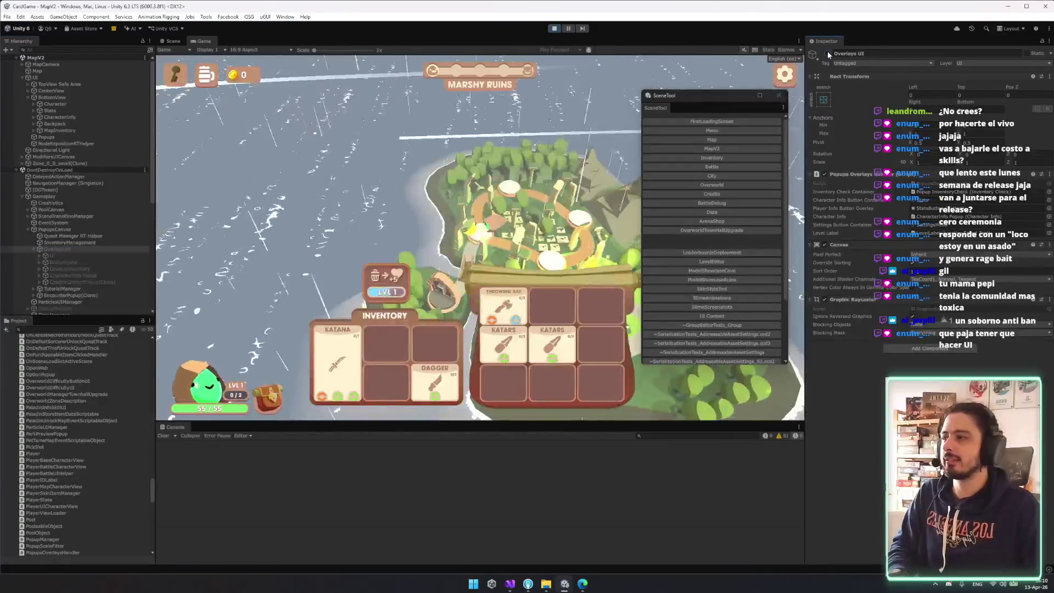
left_click(827, 53)
left_click(828, 53)
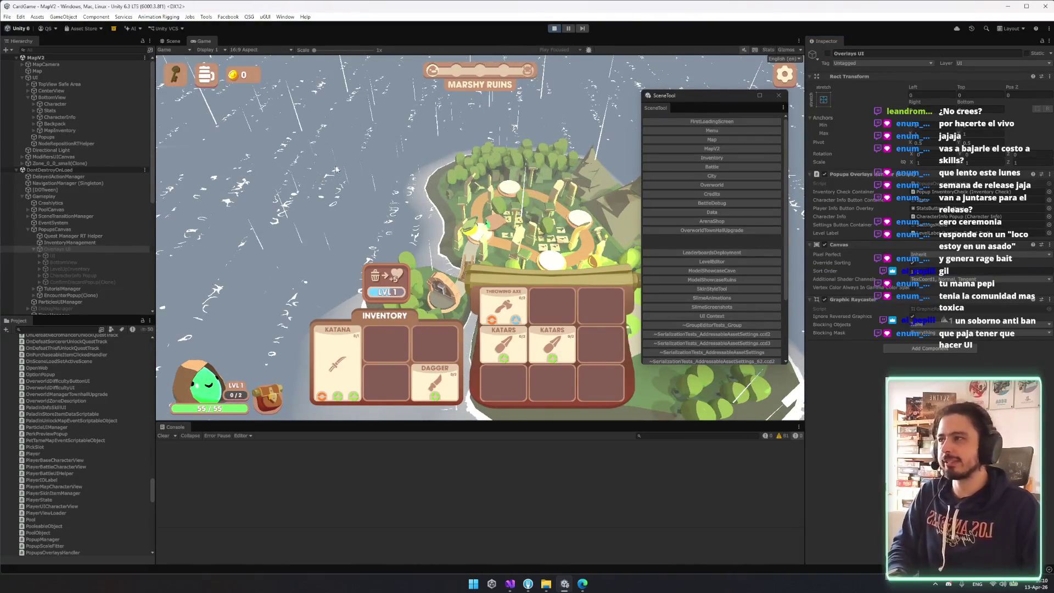
key("ctrl+p")
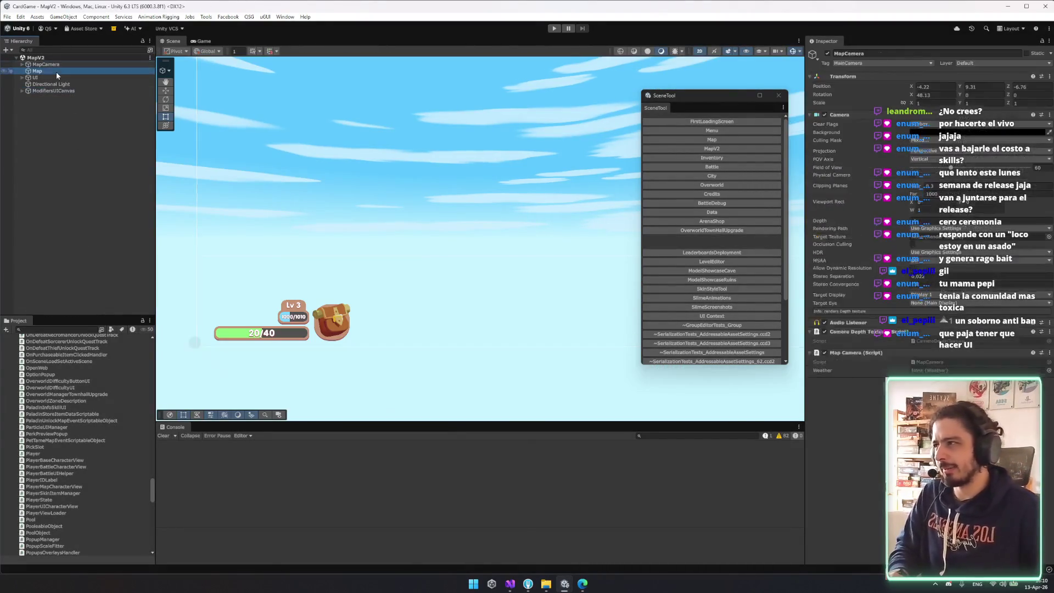
- Turn on Override Sorting for the BottomView canvas and load the FirstLoadingScreen scene
key("Down")
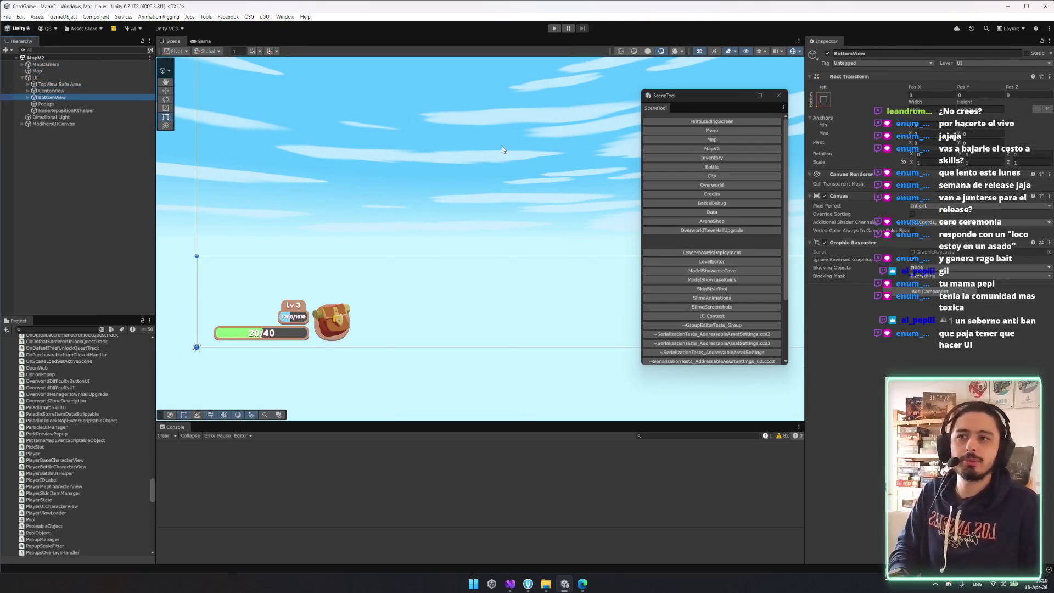
left_click(912, 213)
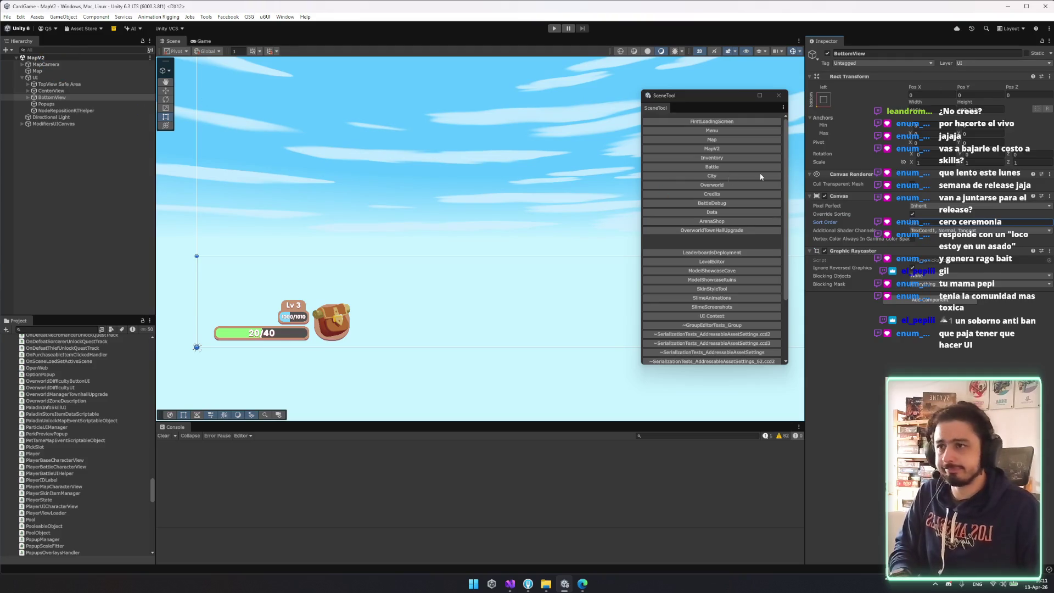
left_click(730, 122)
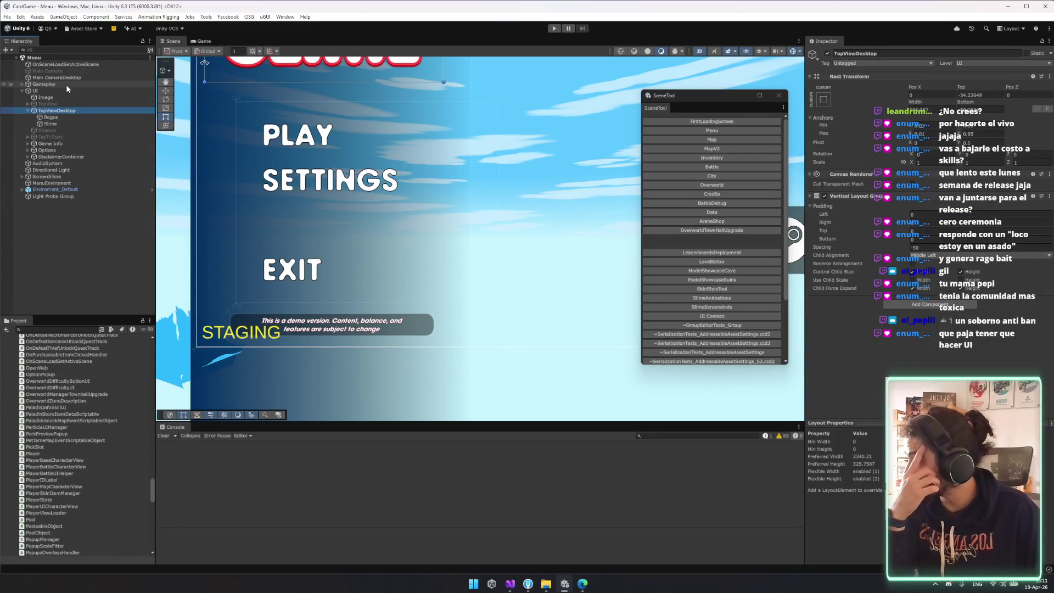
- Expand the Gameplay group in the Hierarchy, filter by 'overlay' and select the Overlays UI object
key("Down")
key("Down")
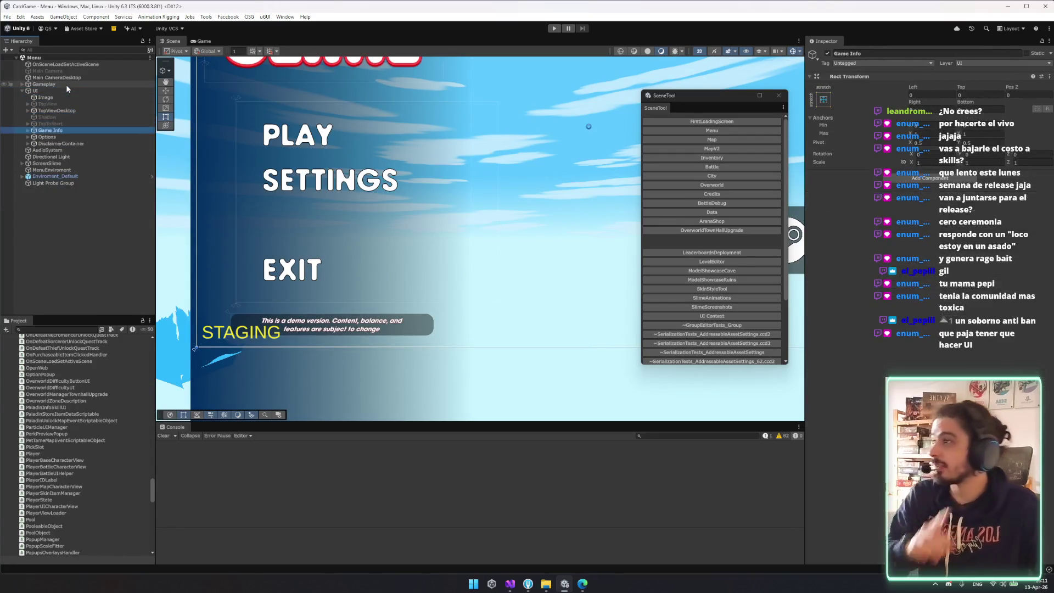
key("Left")
key("Left")
key("Up")
key("Right")
key("Down")
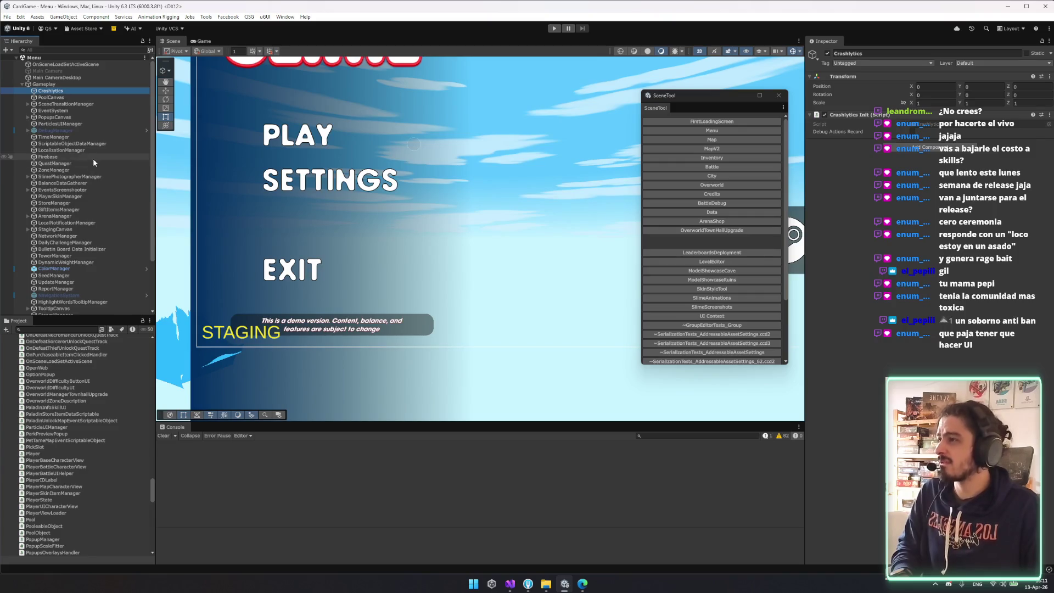
scroll(94, 164, "down", 3)
scroll(96, 169, "up", 3)
left_click(84, 50)
type("overla")
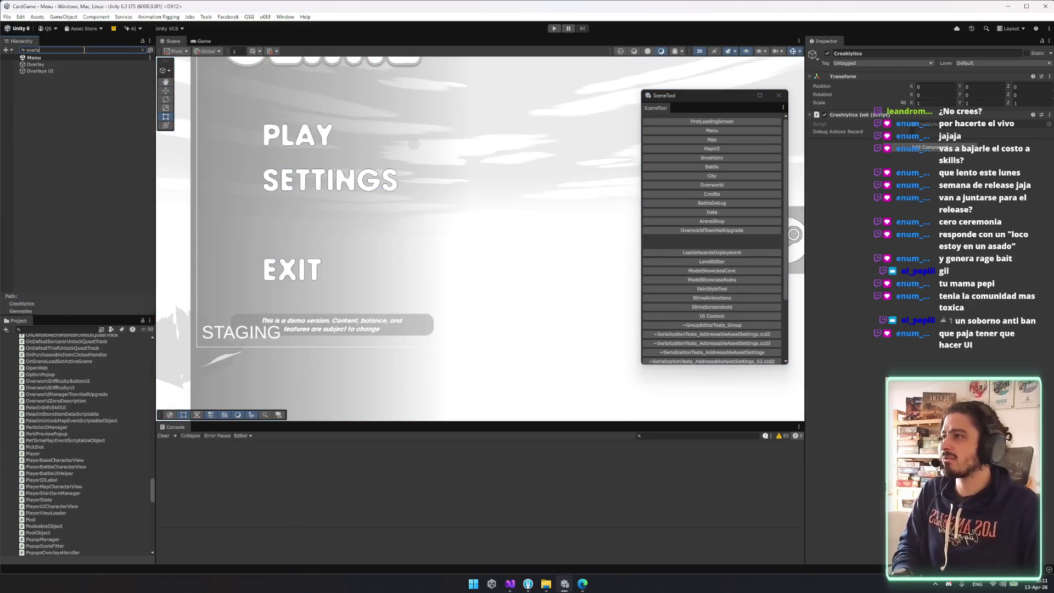
left_click(80, 70)
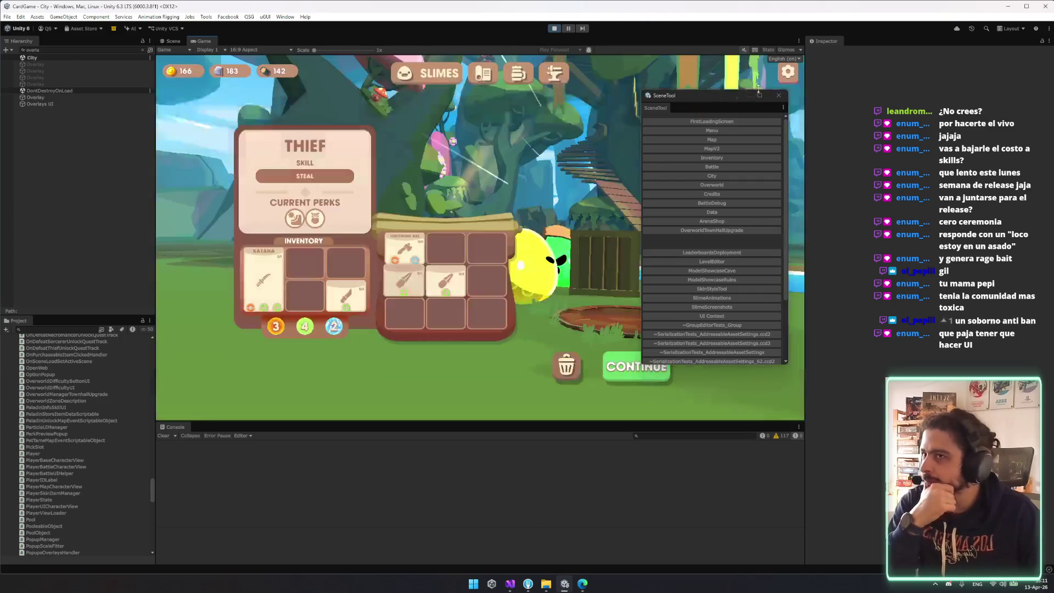
- Move the floating scene list aside, check the Thief perks panel, and close the encounter popup
left_click_drag(713, 95, 847, 125)
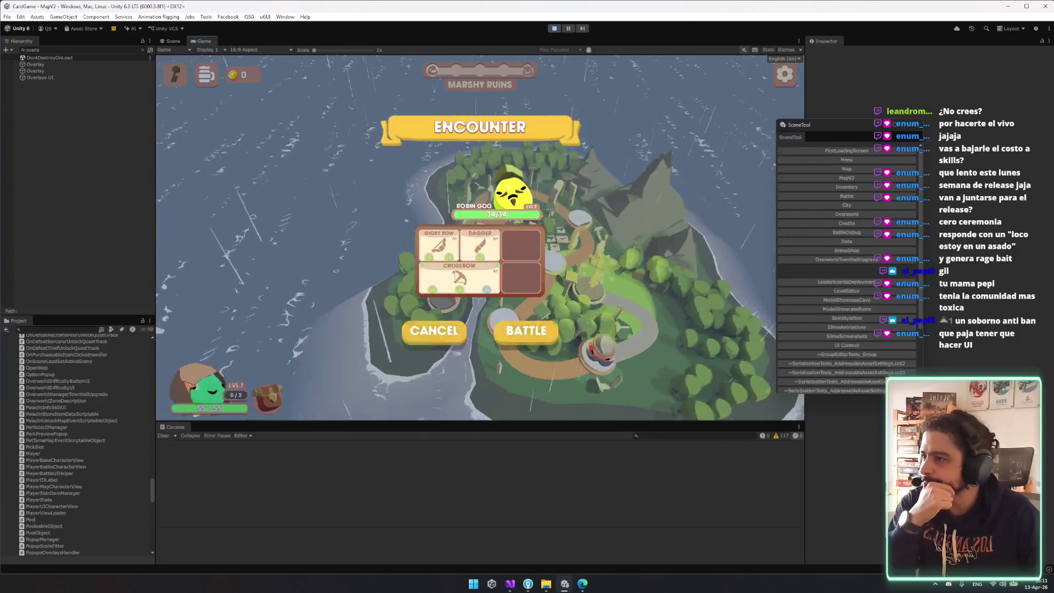
left_click(199, 390)
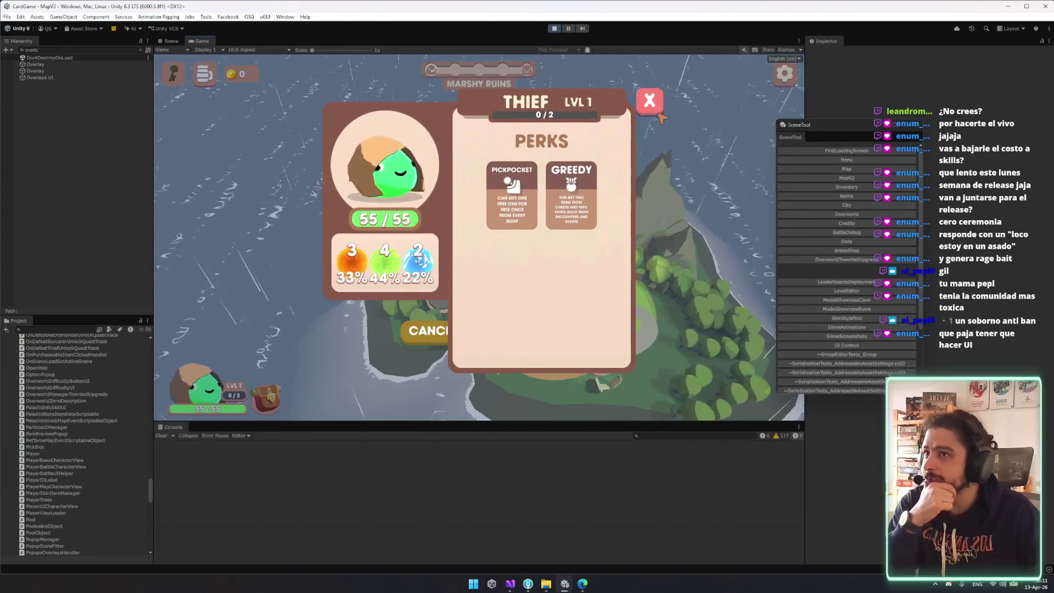
left_click(308, 257)
left_click(525, 330)
- Test absorbing the Throwing Axe, Dagger and Katana, declining each confirmation, then leave the inventory
left_click_drag(502, 302, 373, 274)
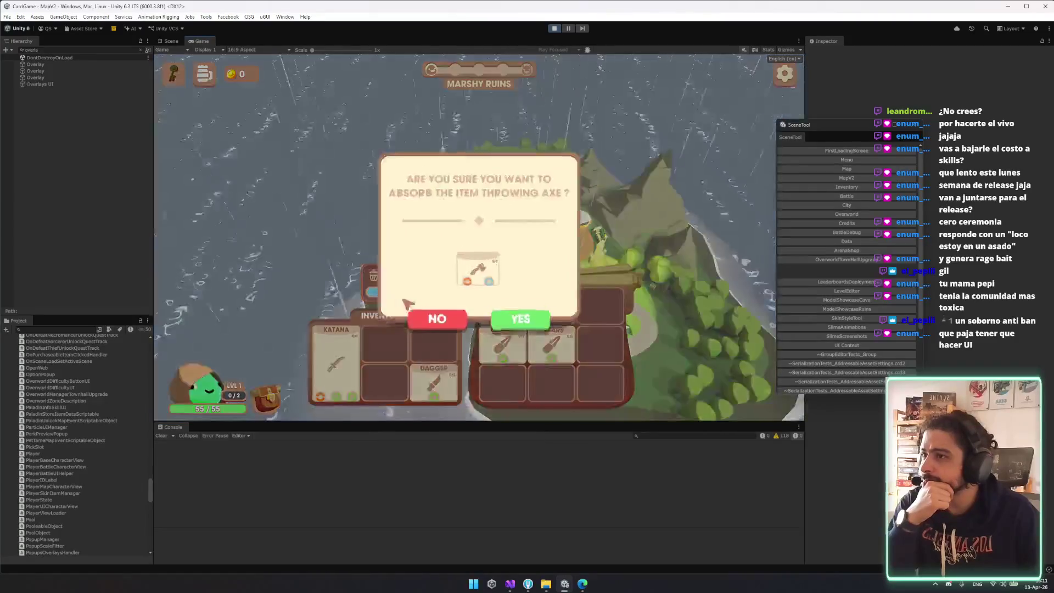
left_click(450, 318)
left_click_drag(433, 379, 373, 275)
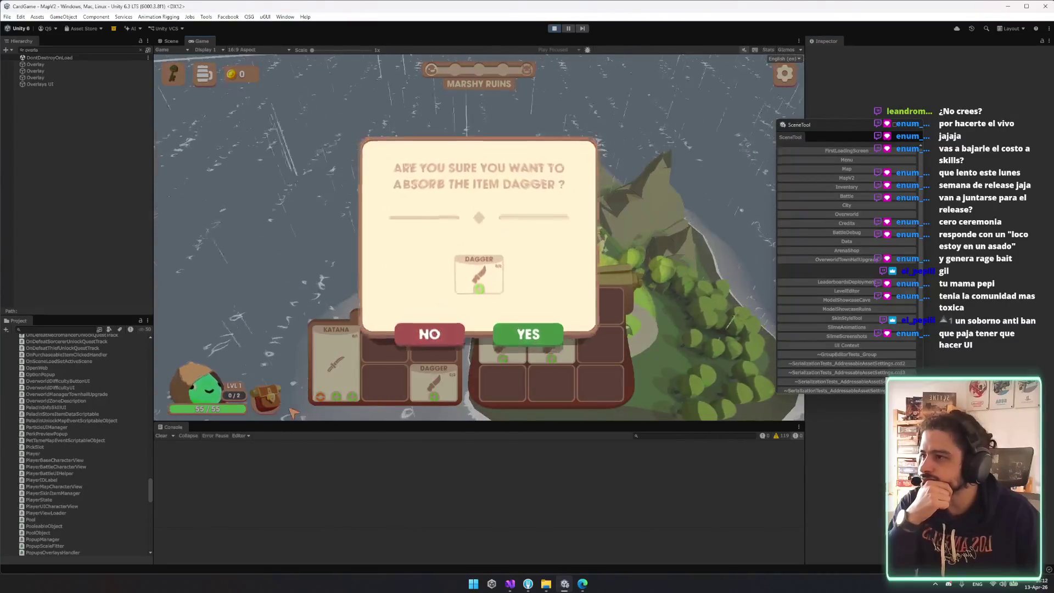
left_click(438, 319)
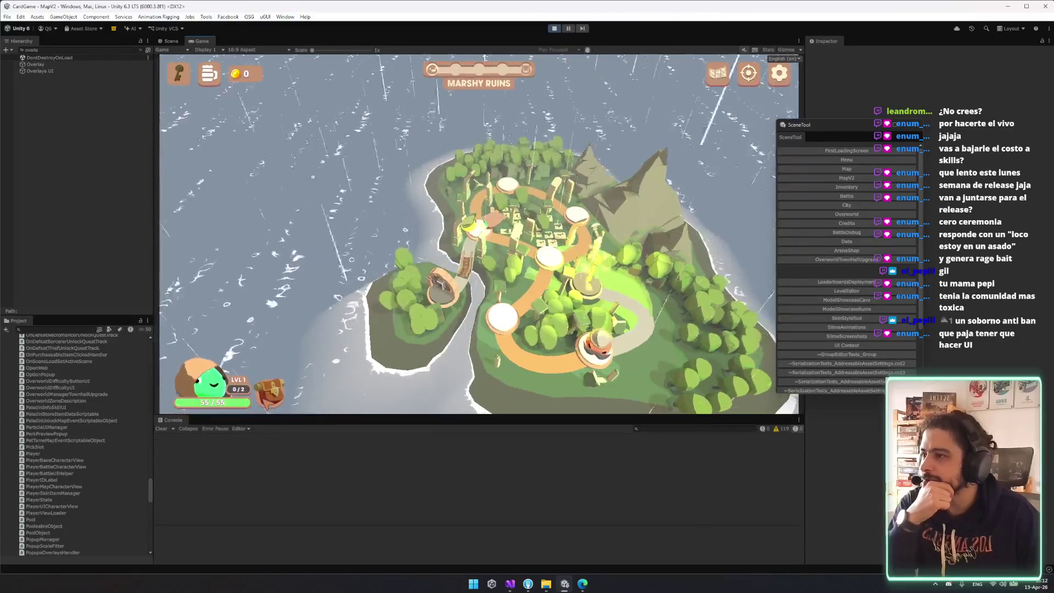
left_click(357, 332)
left_click(438, 321)
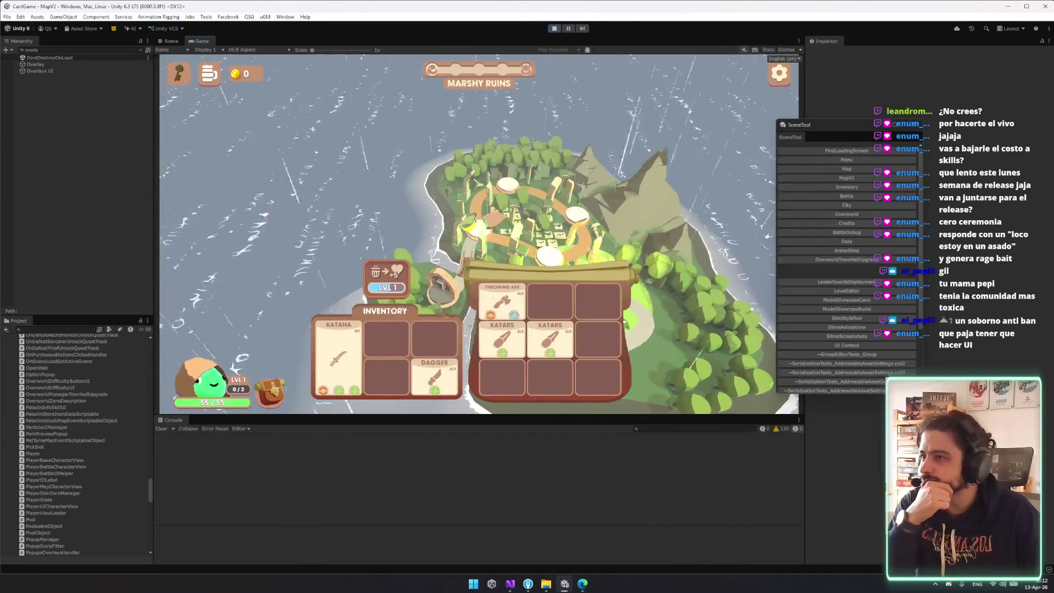
left_click(516, 313)
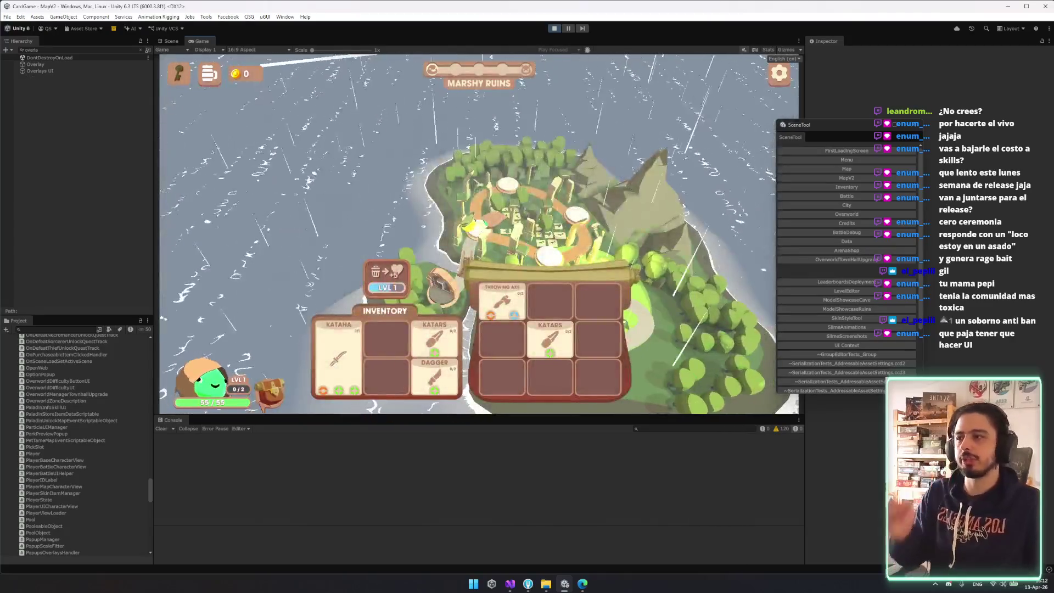
left_click(586, 125)
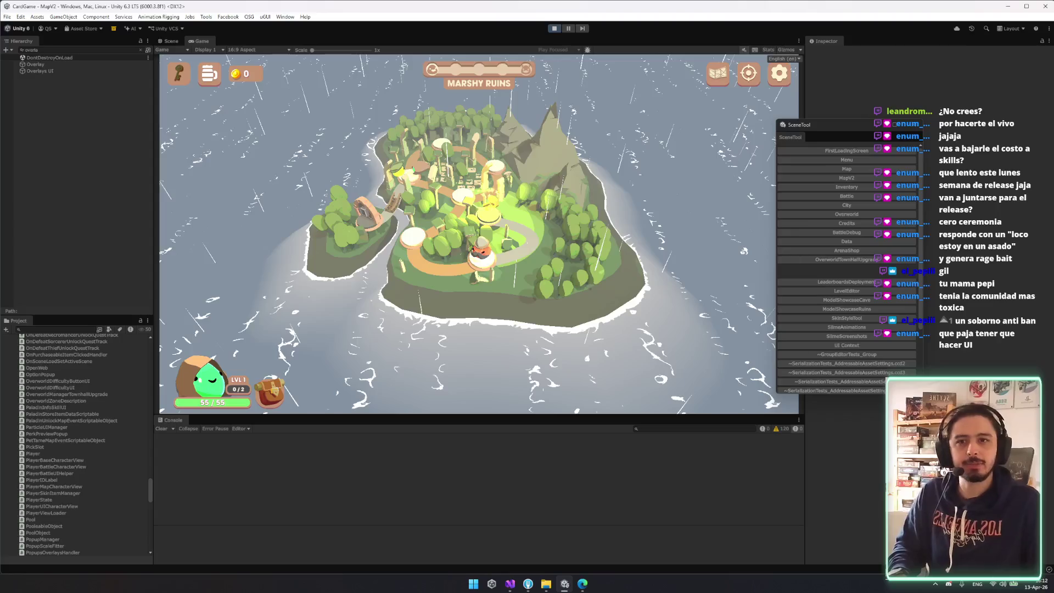
- Stop play mode and review the Atlas.mat changes in Fork
key("ctrl+p")
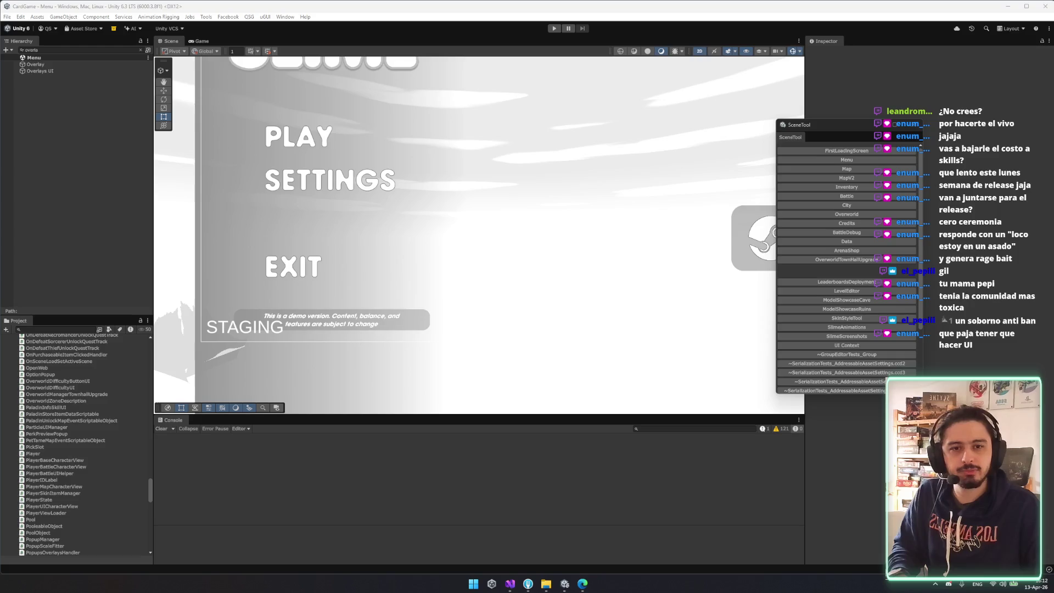
left_click(528, 583)
left_click(176, 123)
- Review the changed files and discard the MapV2.unity changes
scroll(231, 214, "down", 5)
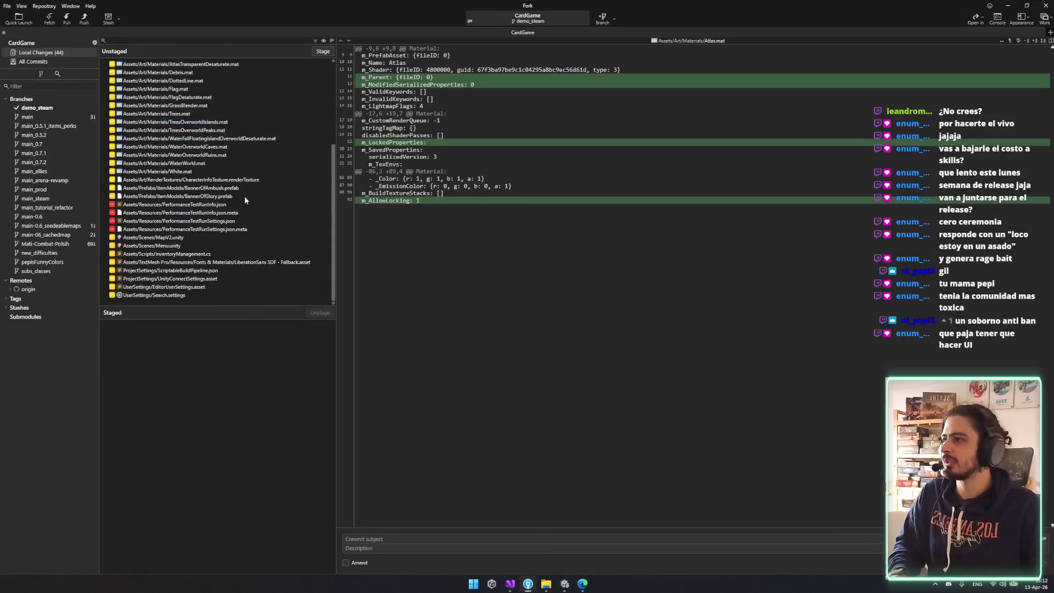
left_click(185, 222)
key("Down")
key("Down")
key("Down")
key("Up")
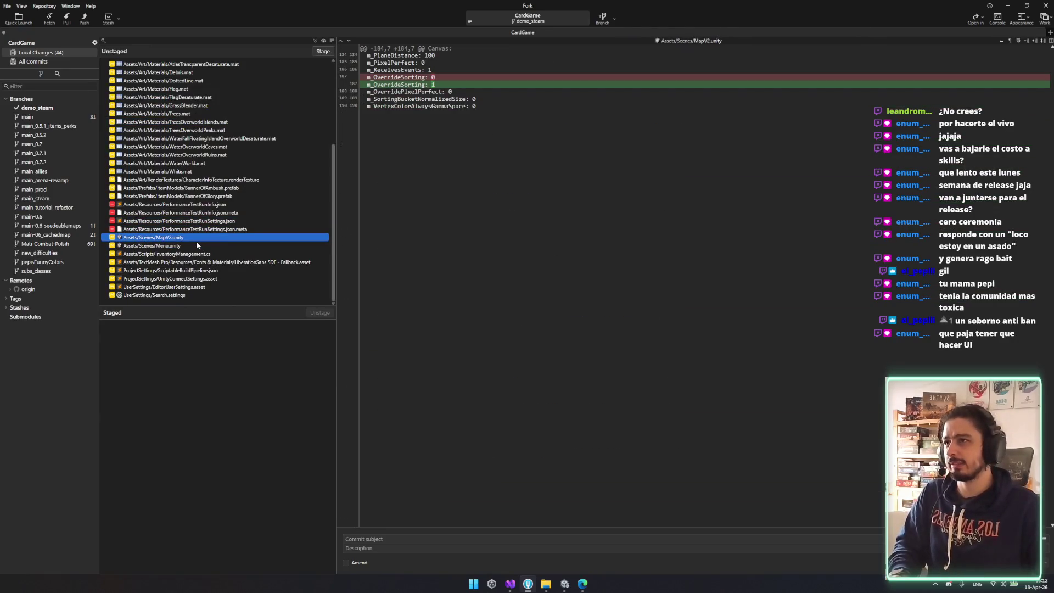
key("space")
left_click(209, 327)
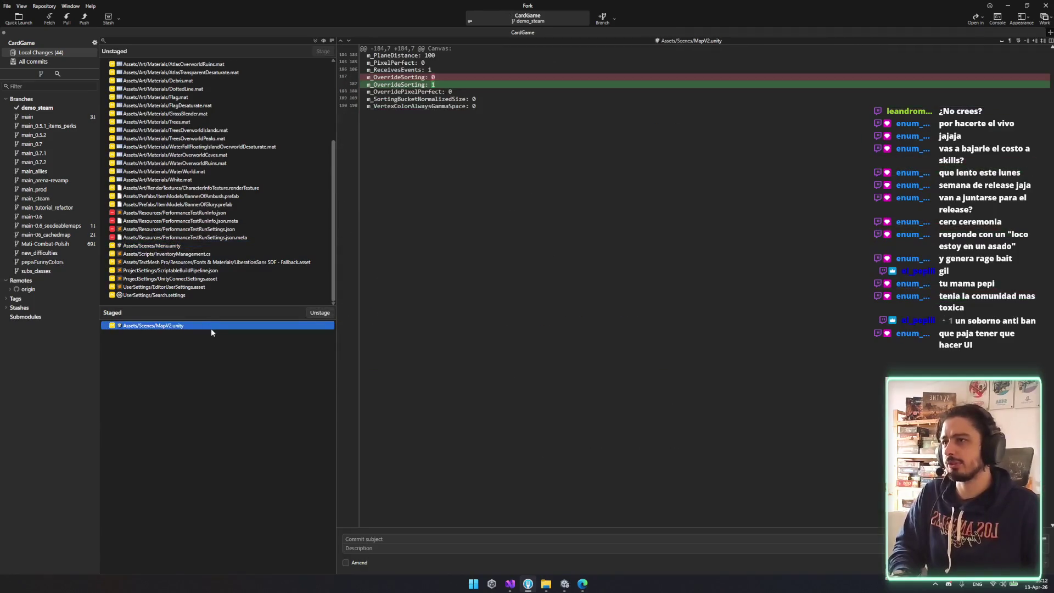
key("space")
left_click(207, 249)
key("Delete")
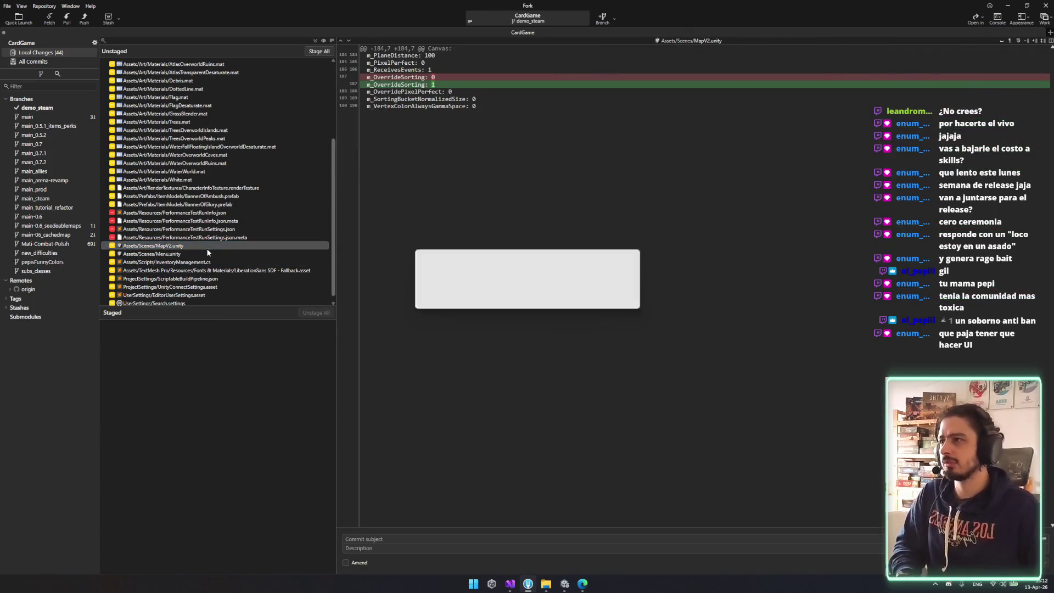
left_click(207, 252)
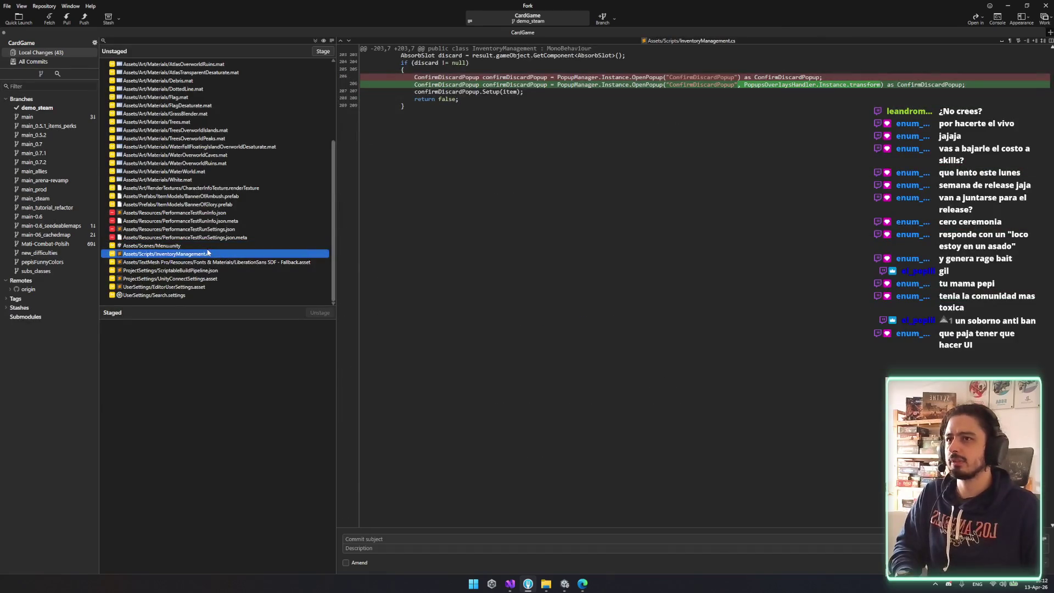
- Stage the InventoryManagement.cs fix and review its diff and the CharacterInfoTexture change
key("space")
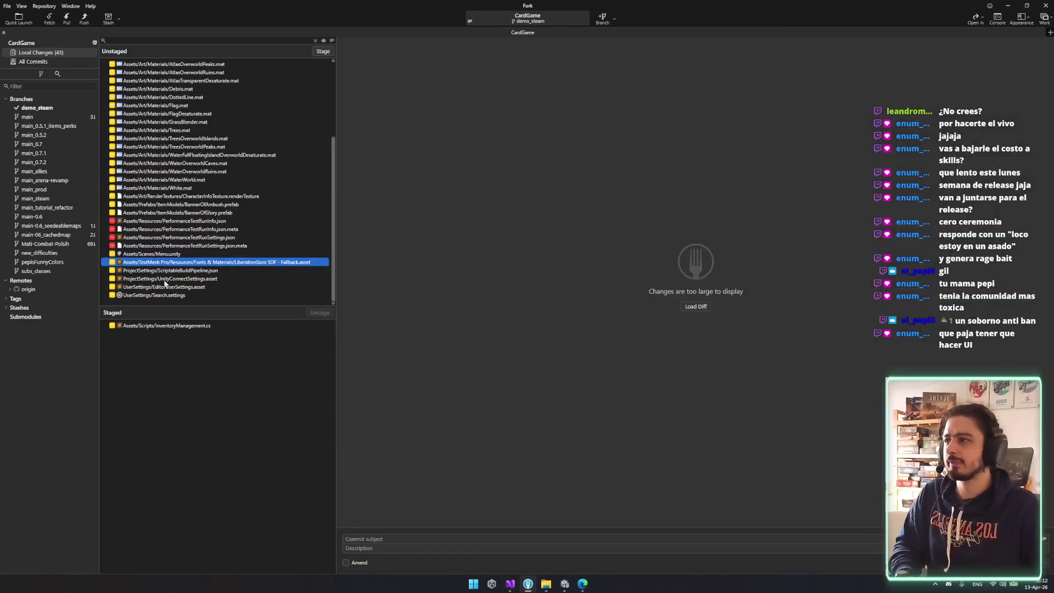
left_click(188, 326)
left_click(246, 197)
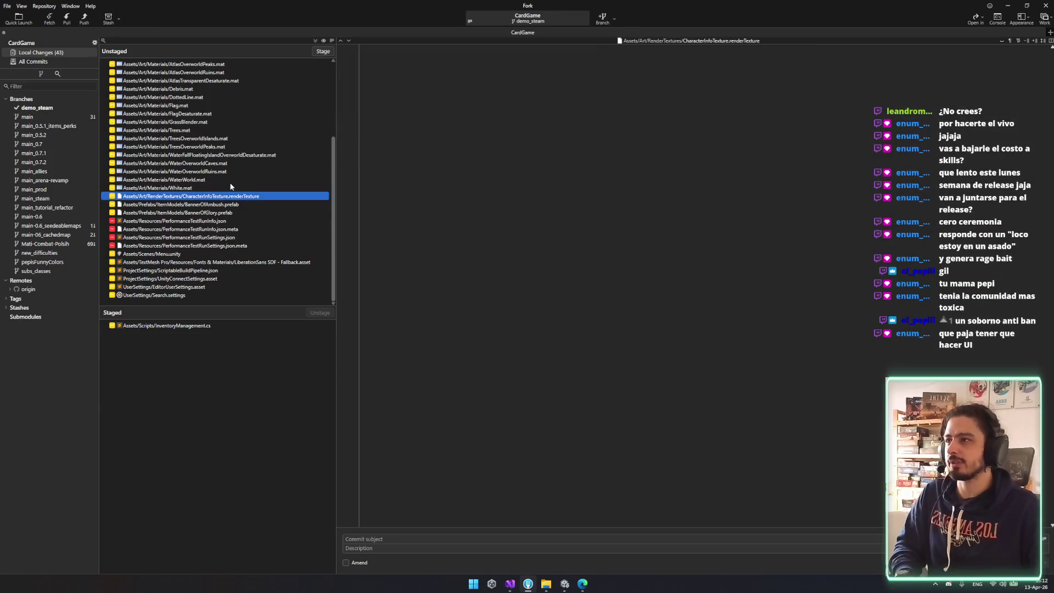
scroll(236, 189, "up", 4)
scroll(194, 155, "down", 3)
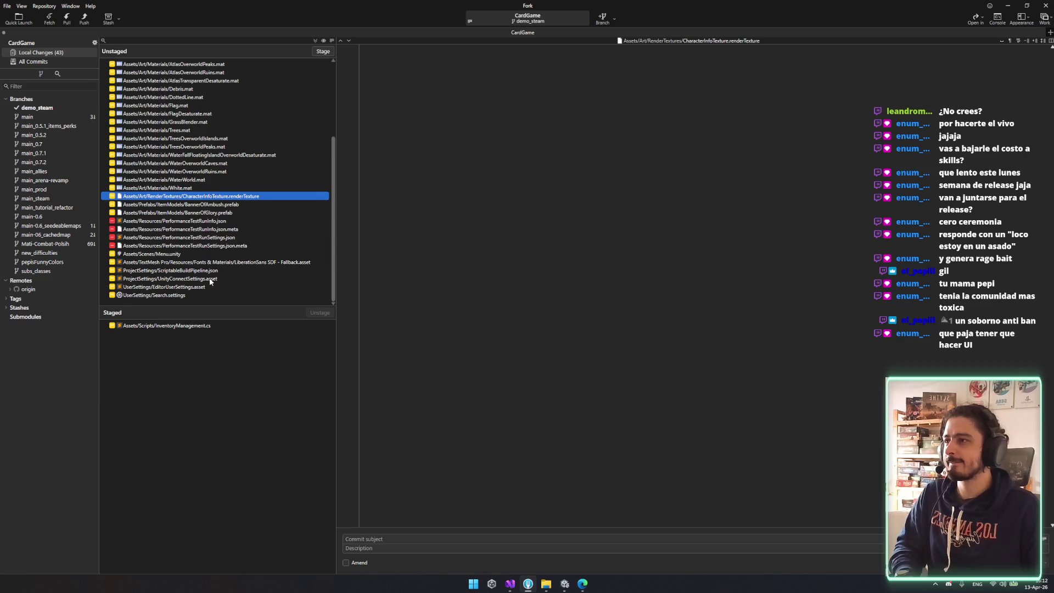
left_click(202, 326)
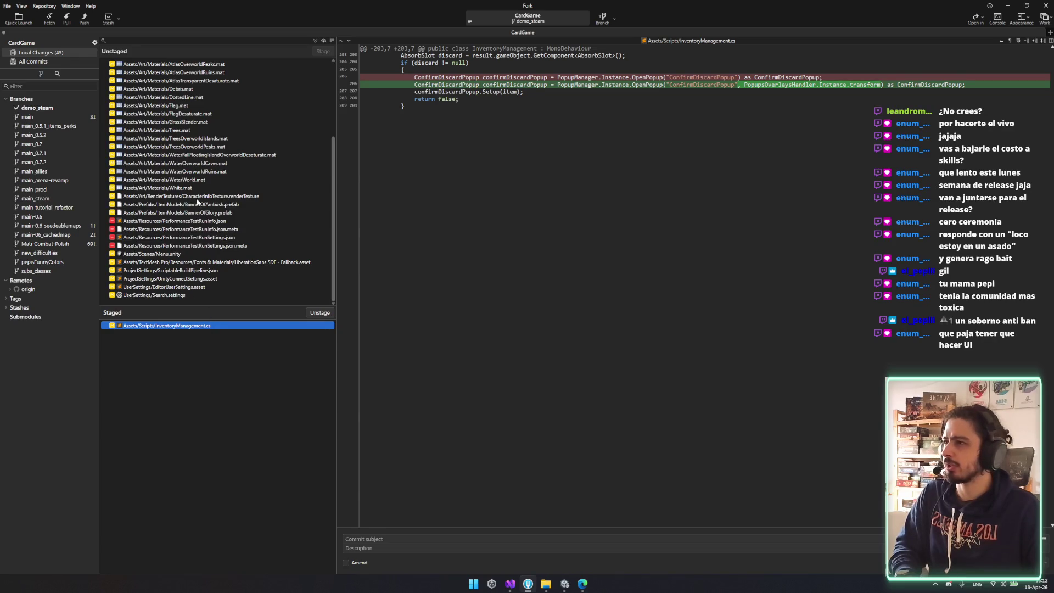
- Stage Menu.unity, recheck the InventoryManagement.cs diff, and bring the code editor forward
left_click(186, 253)
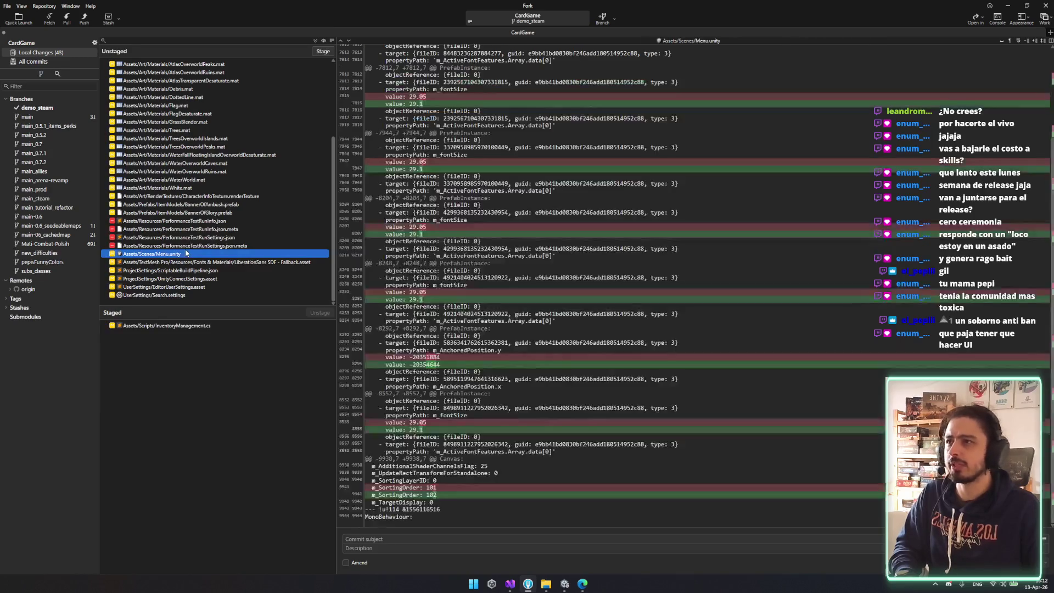
mouse_move(186, 253)
left_mouse_down()
mouse_move(164, 333)
mouse_move(187, 328)
left_mouse_up()
left_click(202, 333)
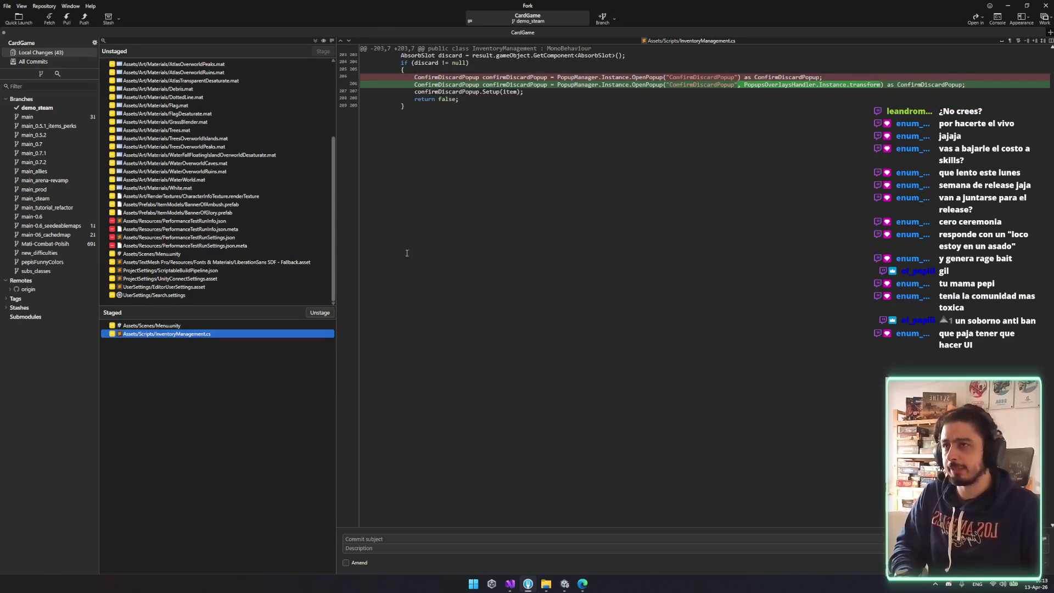
left_click(566, 584)
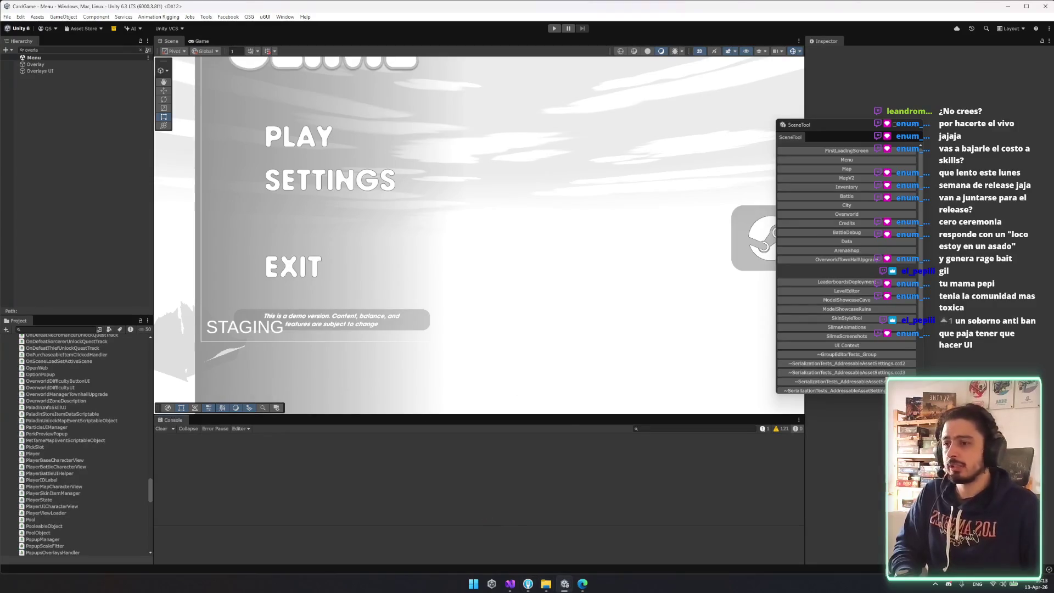
left_click(509, 583)
- Open InventoryManagement.cs and go to the discard popup code
left_click(134, 34)
scroll(484, 381, "down", 5)
scroll(483, 381, "up", 7)
scroll(483, 381, "down", 7)
left_click(483, 381)
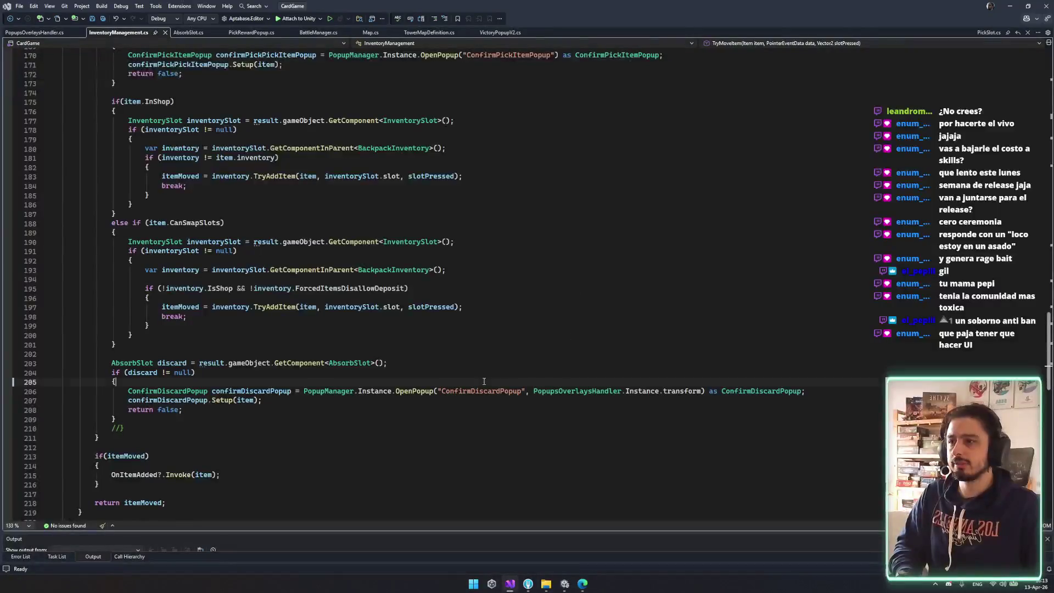
- Search all files for ConfirmDiscardPopup, finding 13 matches in 5 files, then close the results
mouse_move(438, 391)
left_mouse_down()
mouse_move(807, 391)
mouse_move(526, 391)
left_mouse_up()
key("ctrl+shift+f")
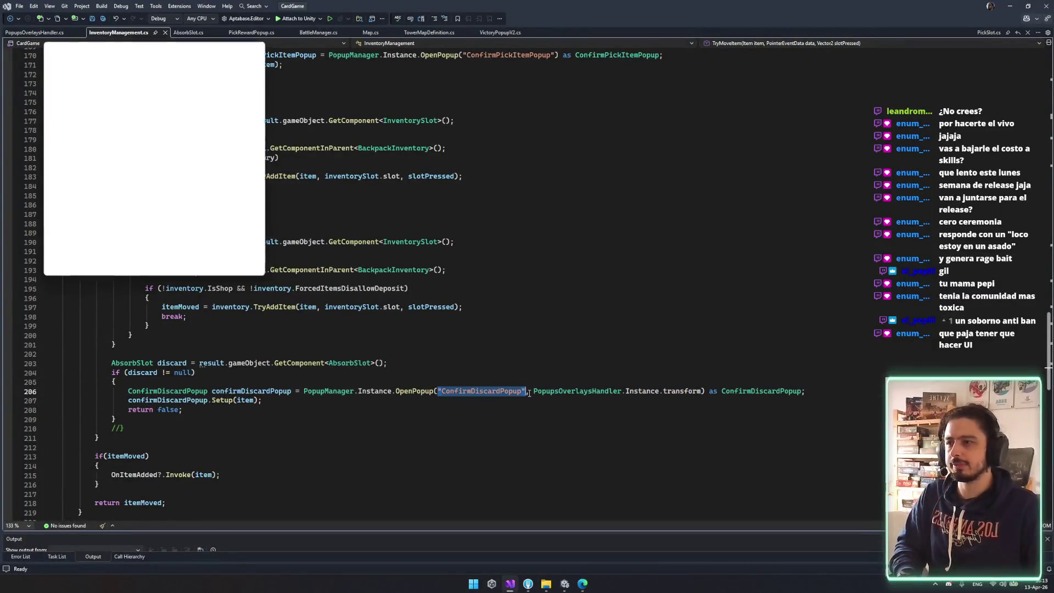
key("Return")
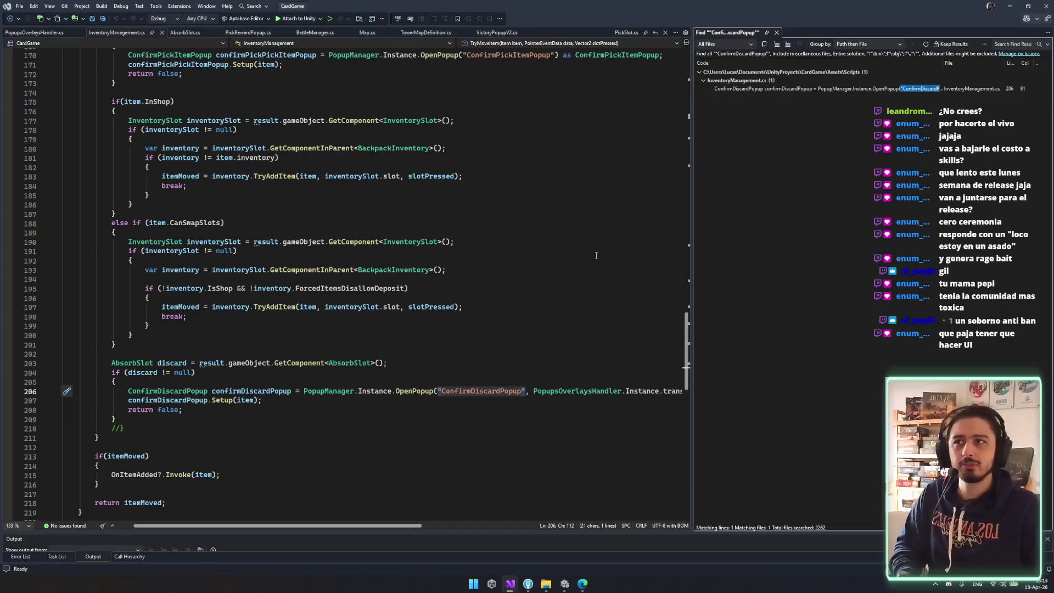
double_click(494, 390)
key("ctrl+shift+f")
key("Return")
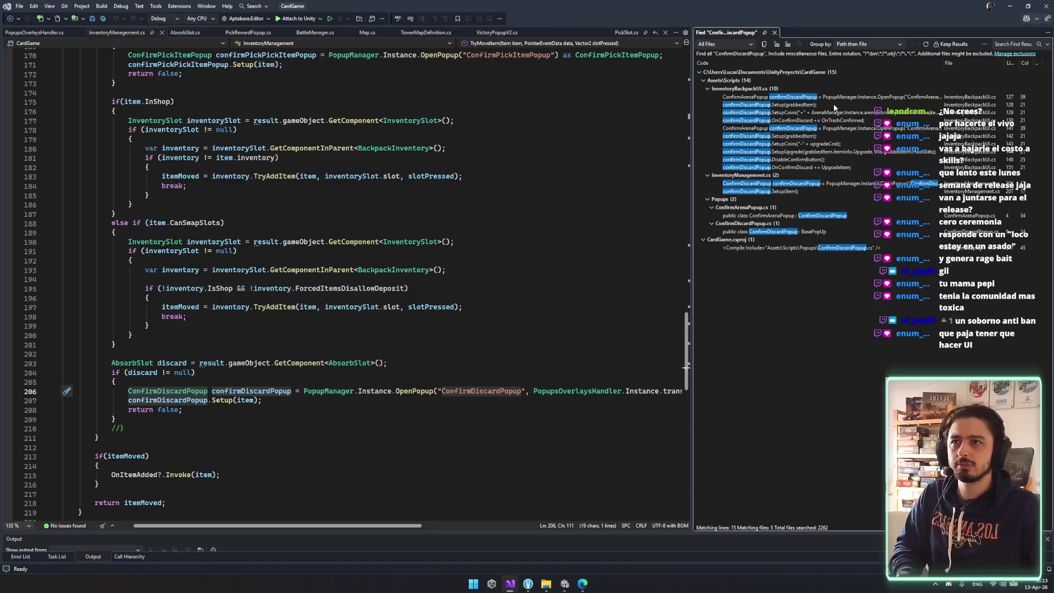
scroll(667, 306, "down", 1)
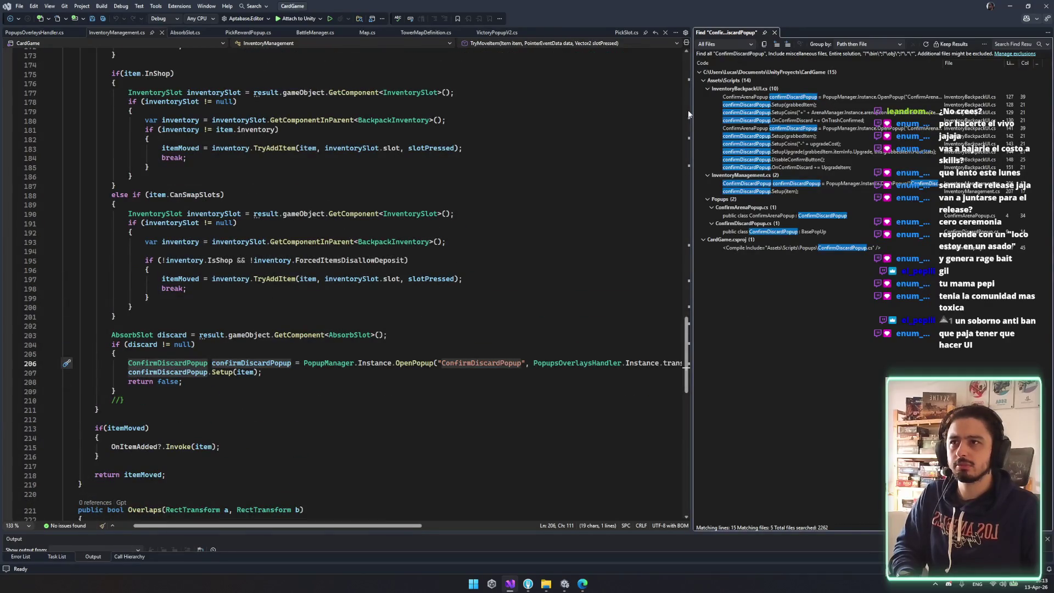
left_click_drag(692, 110, 420, 119)
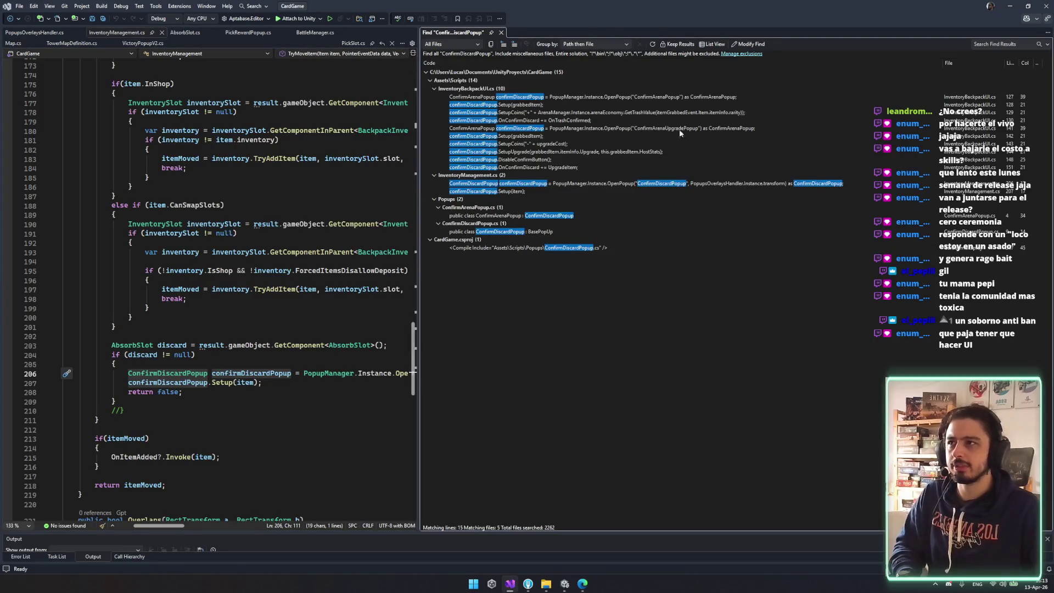
left_click(500, 32)
- Save InventoryManagement.cs and switch back to Unity
left_click(494, 345)
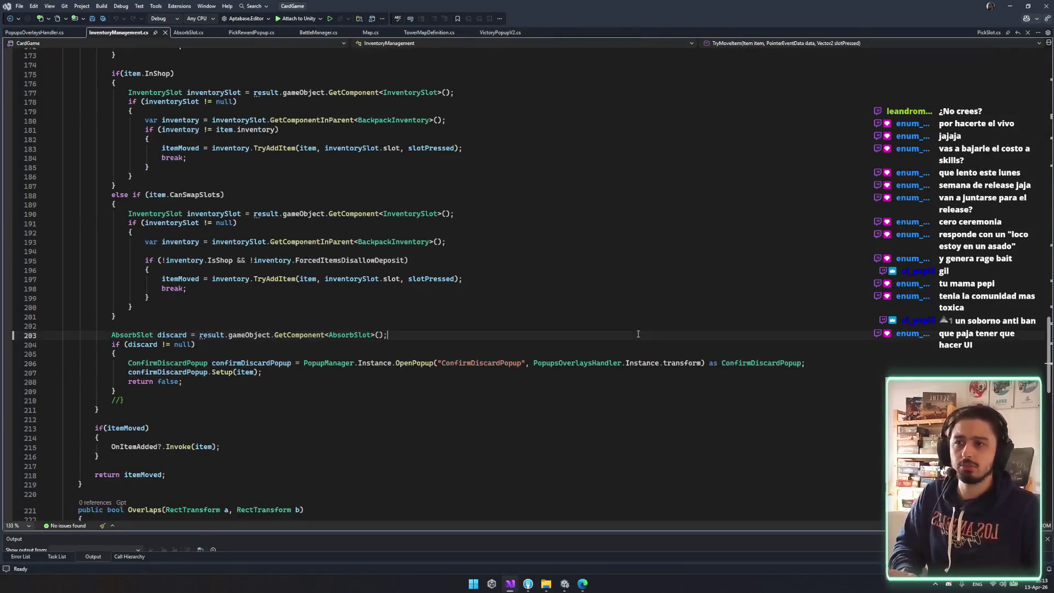
scroll(589, 301, "down", 10)
scroll(589, 301, "up", 4)
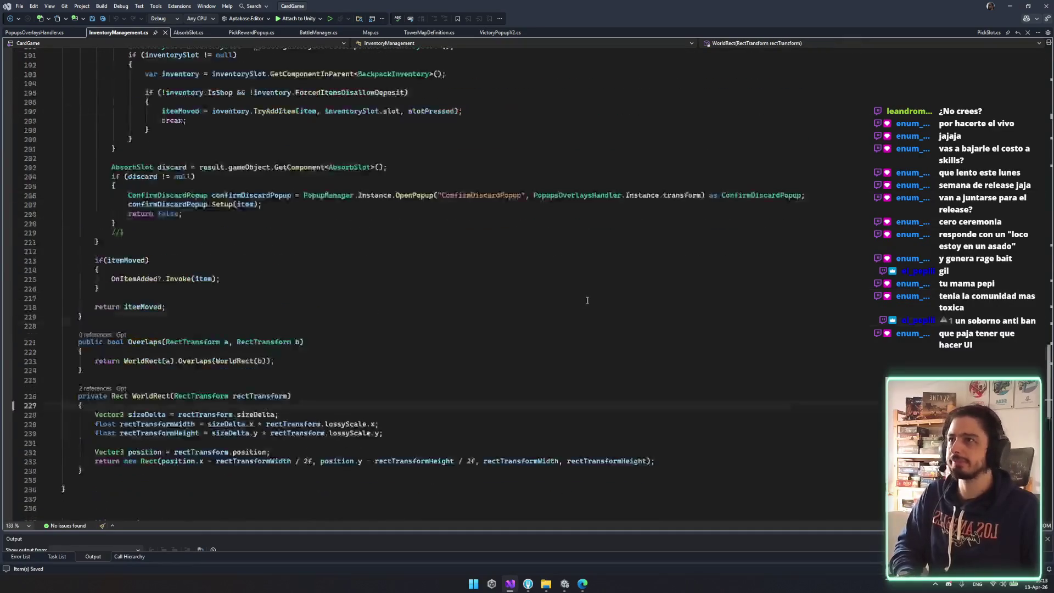
left_click(755, 308)
key("ctrl+s")
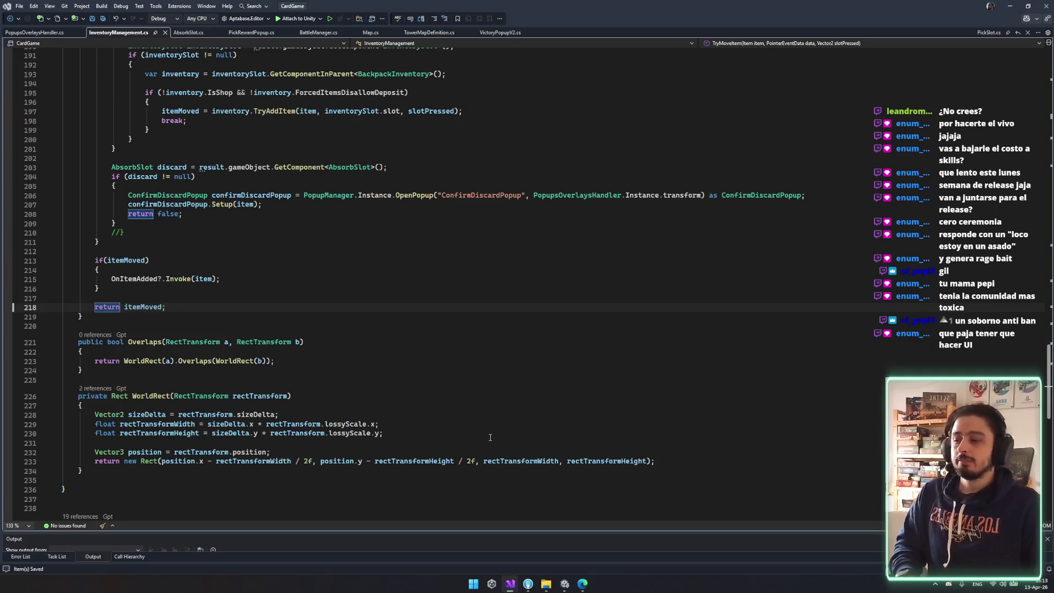
left_click(565, 583)
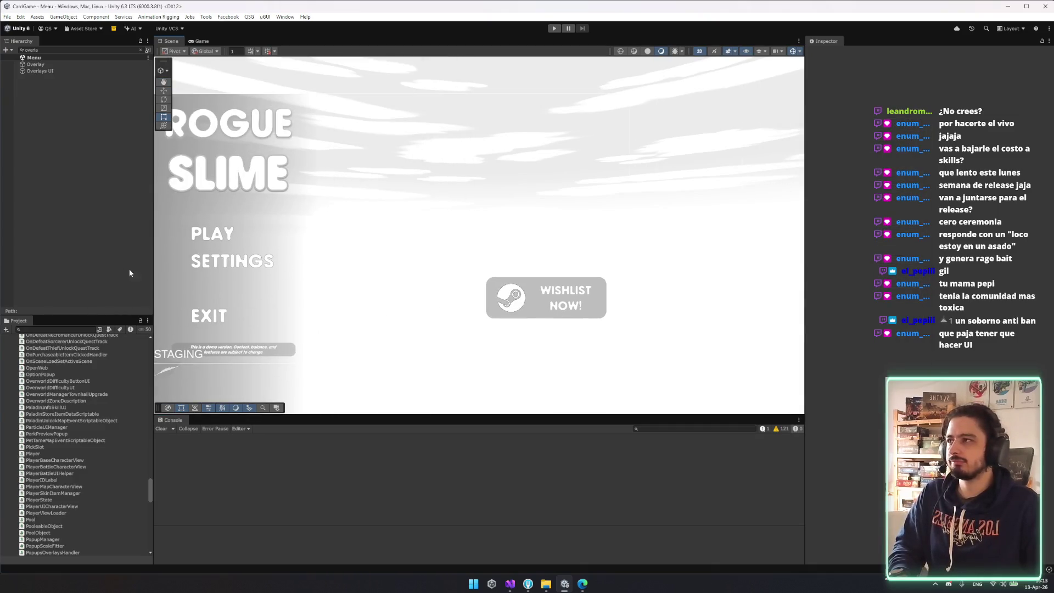
- Commit the two staged files in Fork with the message 'Fixed confirm popup'
left_click(528, 584)
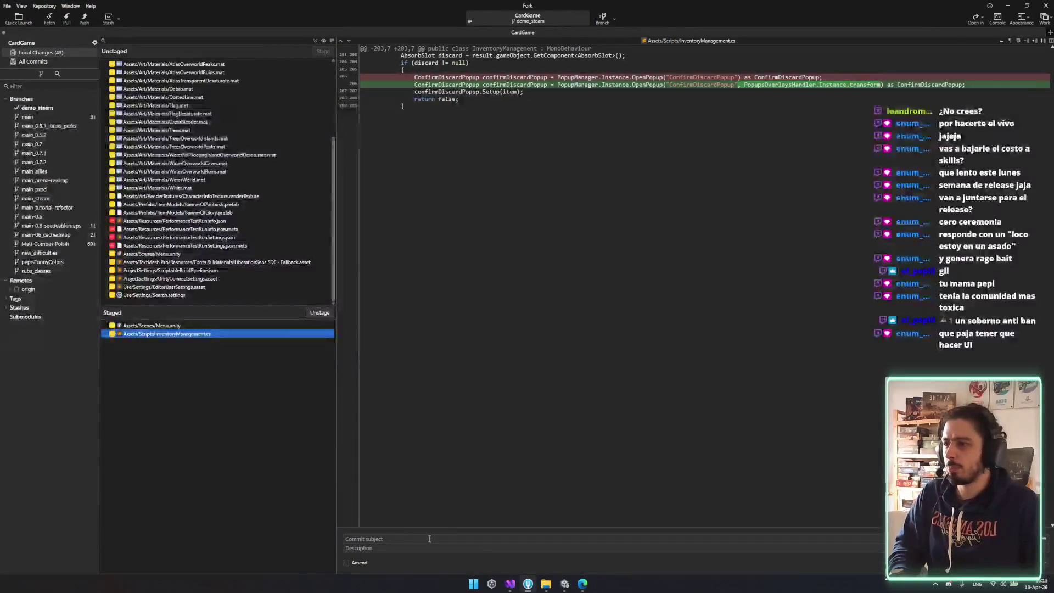
type("Fixed o")
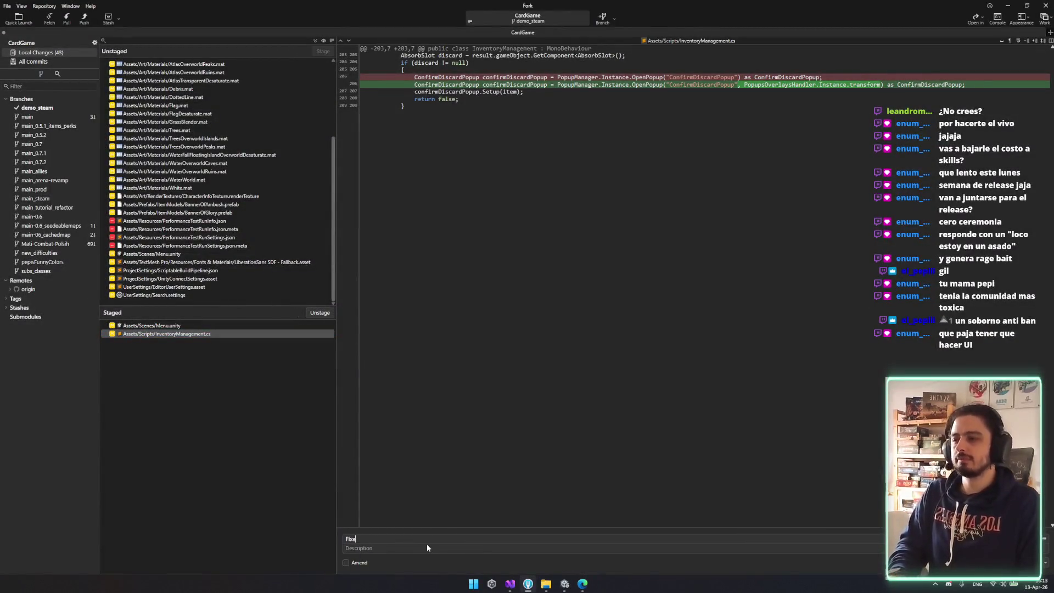
key("BackSpace")
type("confirm pou")
key("BackSpace")
type("pup overlay")
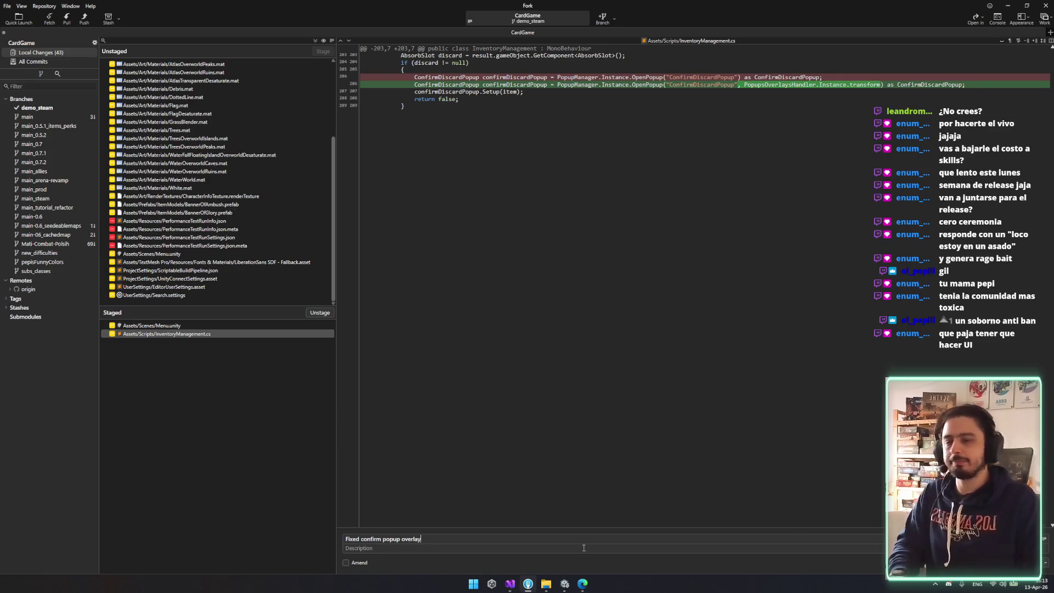
key("ctrl+Return")
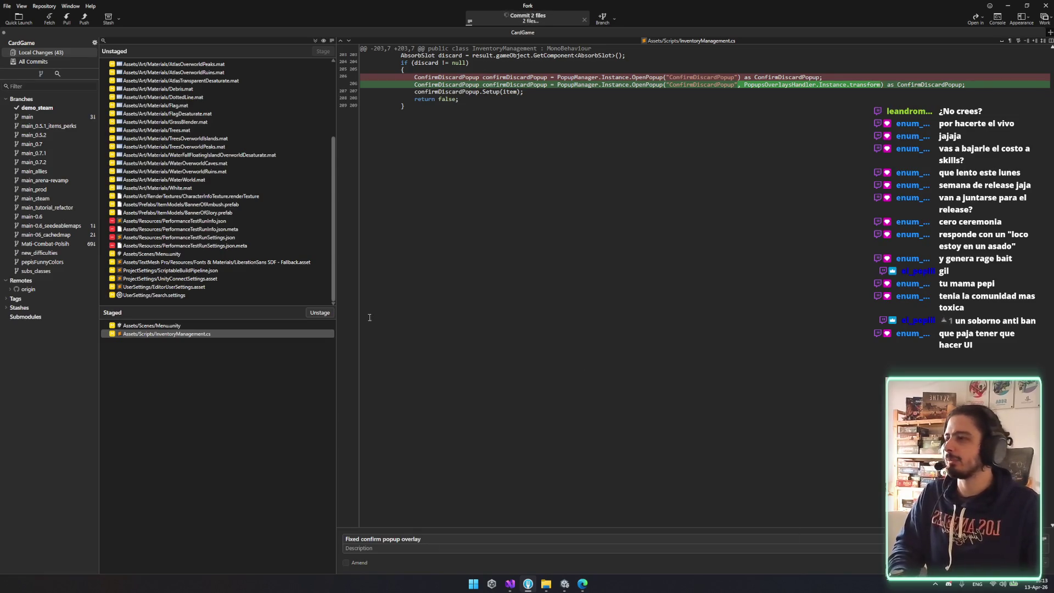
- Push the demo_steam branch to origin and return to Unity
key("ctrl+shift+p")
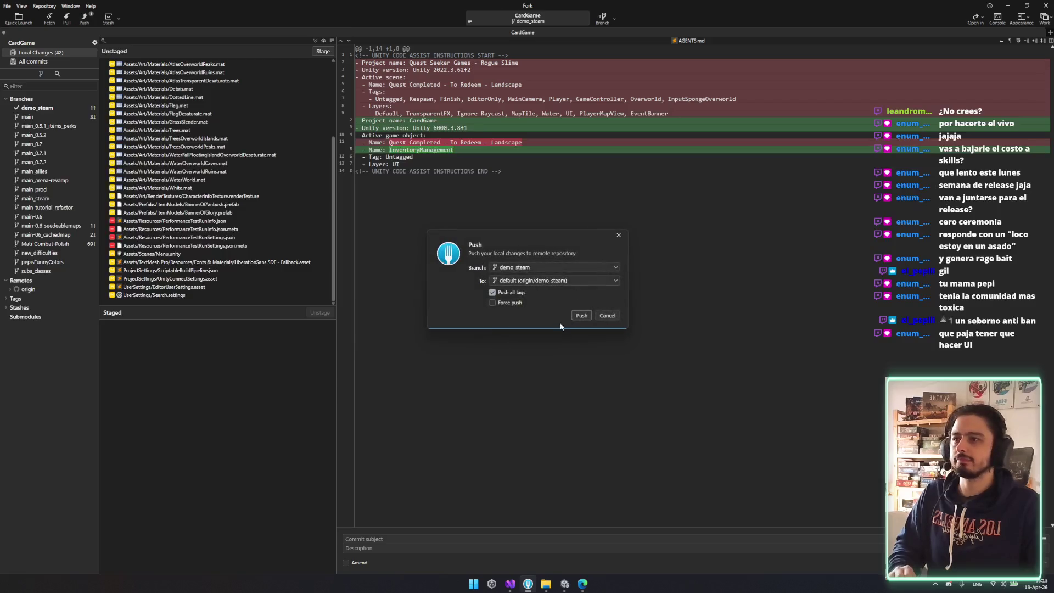
left_click(581, 315)
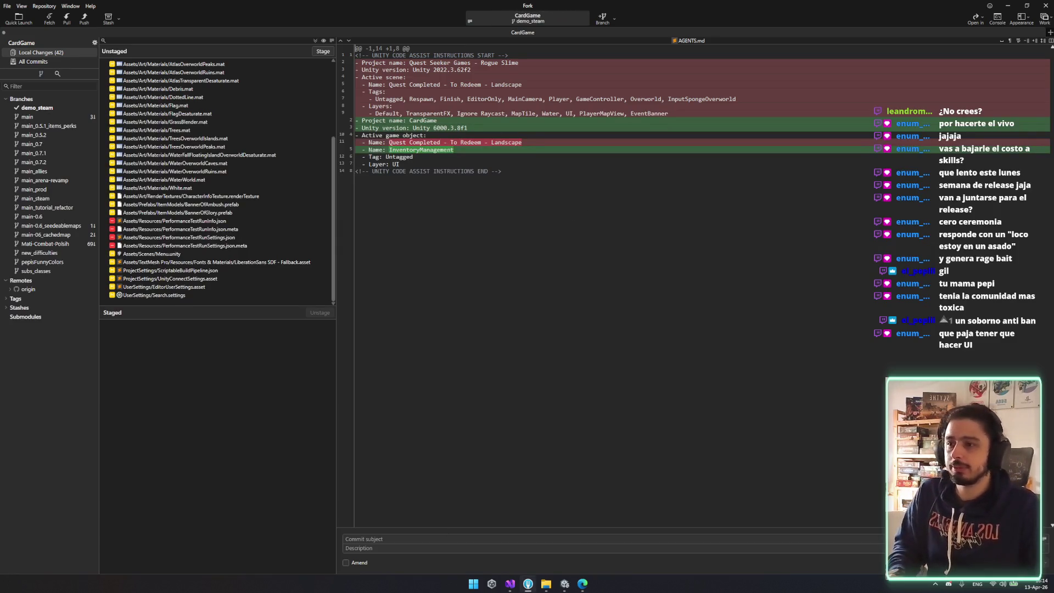
left_click(570, 586)
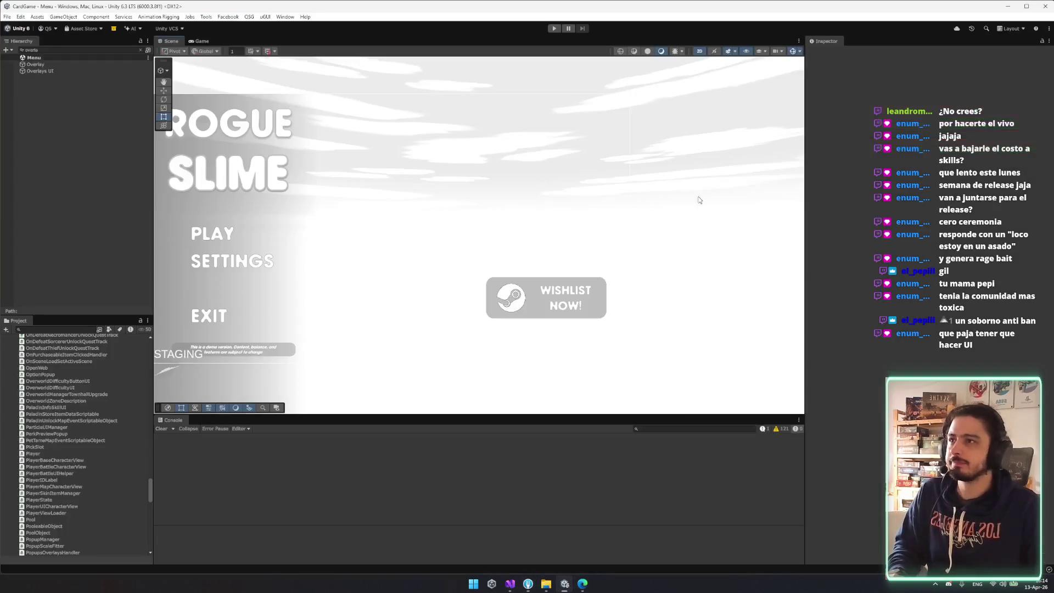
- Start a Steam / Windows - Production build from QSG > Build > Build Tools Window
left_click(249, 17)
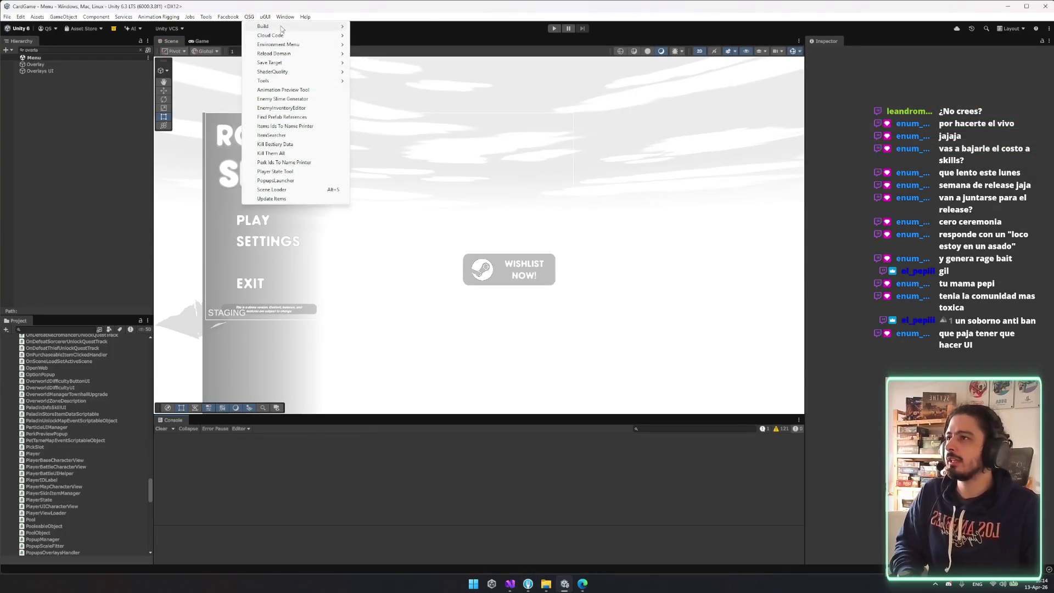
left_click(381, 30)
left_click(250, 15)
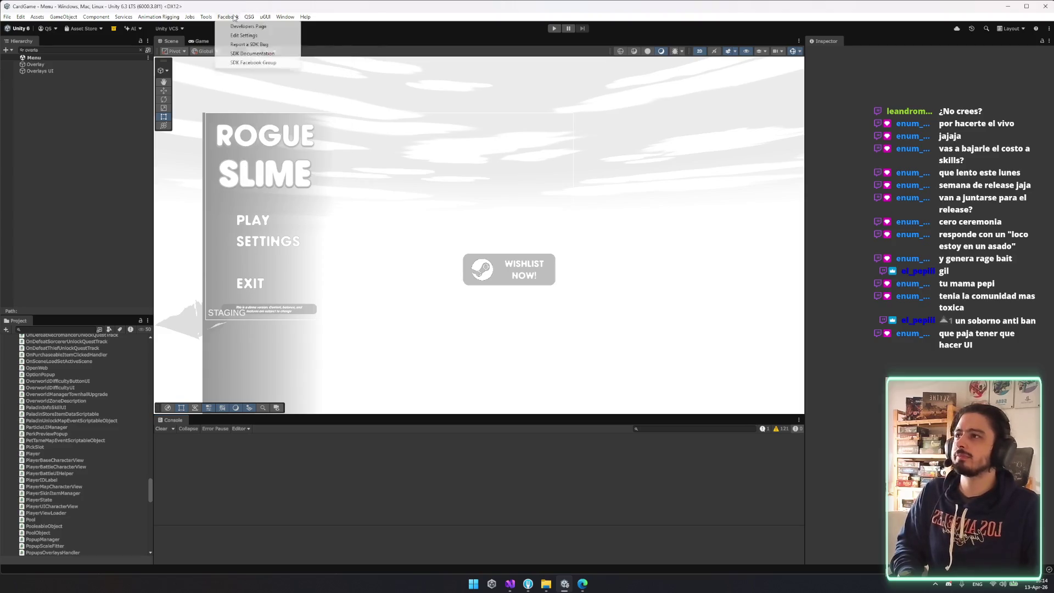
left_click(261, 17)
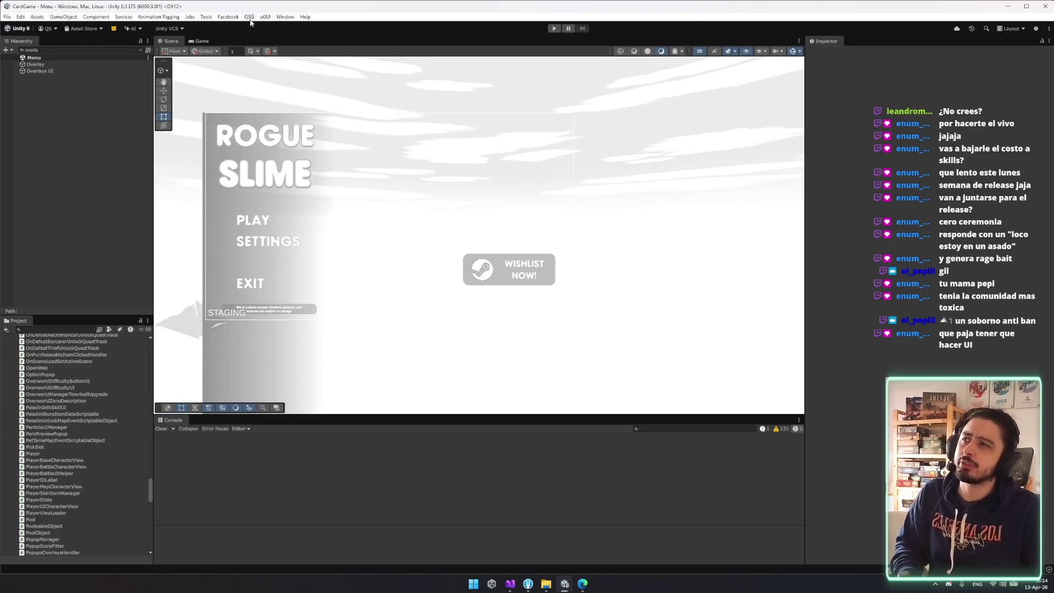
left_click(249, 17)
mouse_move(274, 27)
left_click(384, 28)
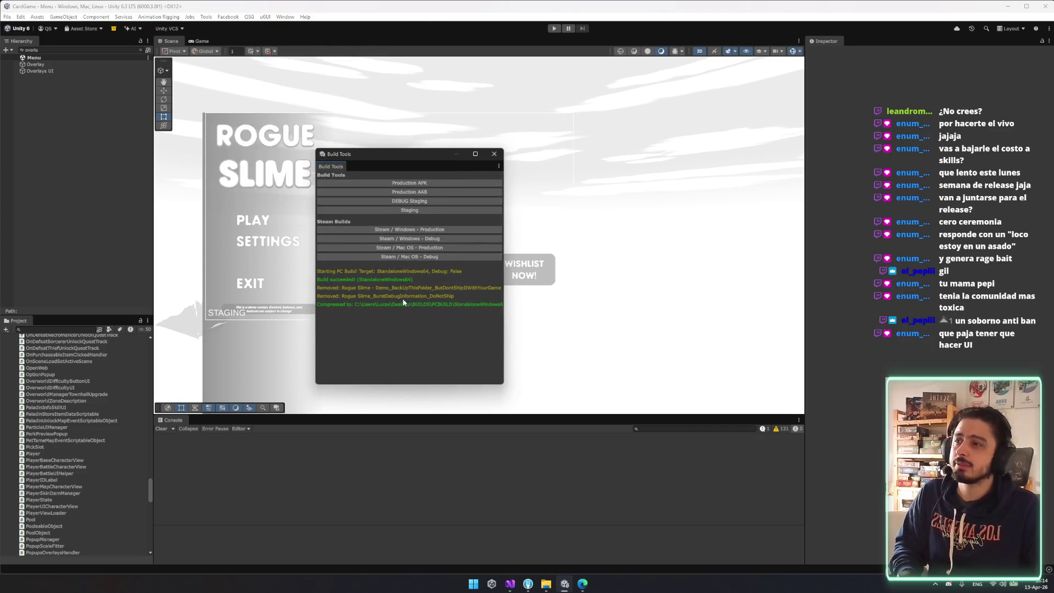
left_click(407, 230)
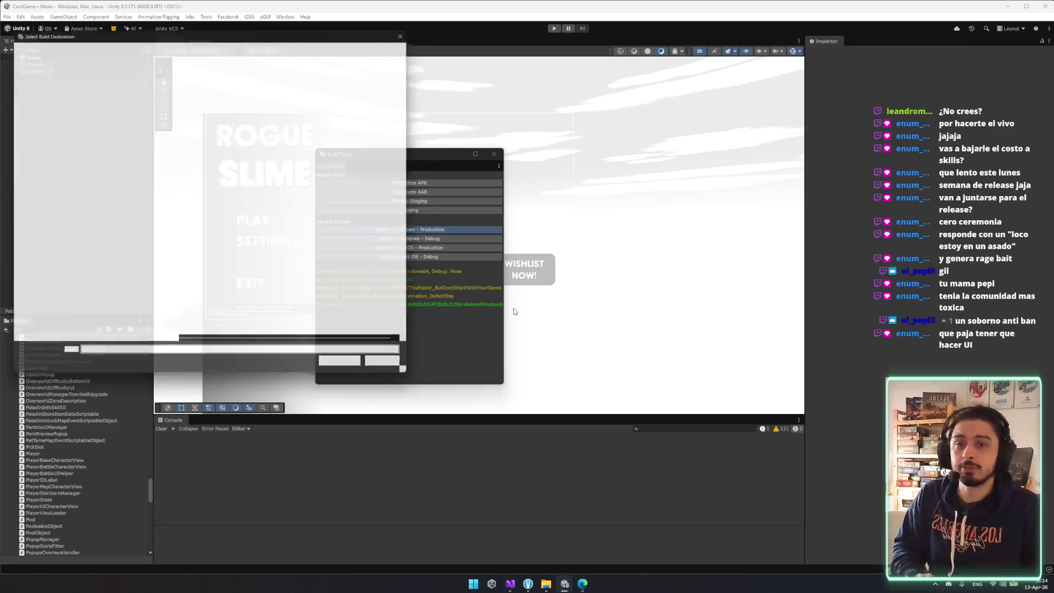
- Open Desktop BUILDS\PCBUILD in Explorer, showing StandaloneWindows64, and dismiss Unity's prompt
scroll(274, 283, "down", 2)
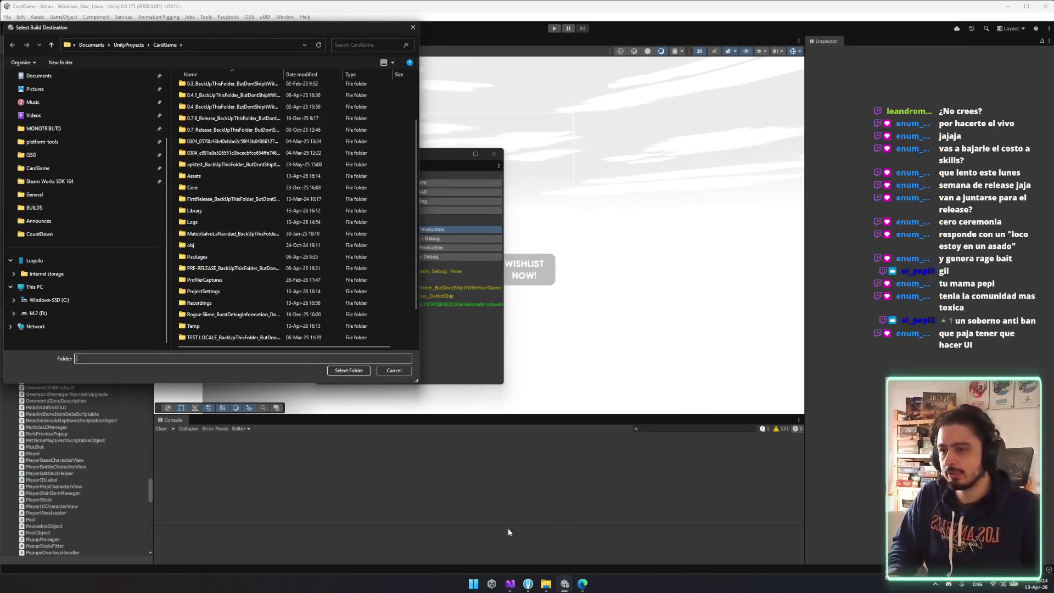
left_click(546, 583)
left_click(240, 170)
left_click(248, 165)
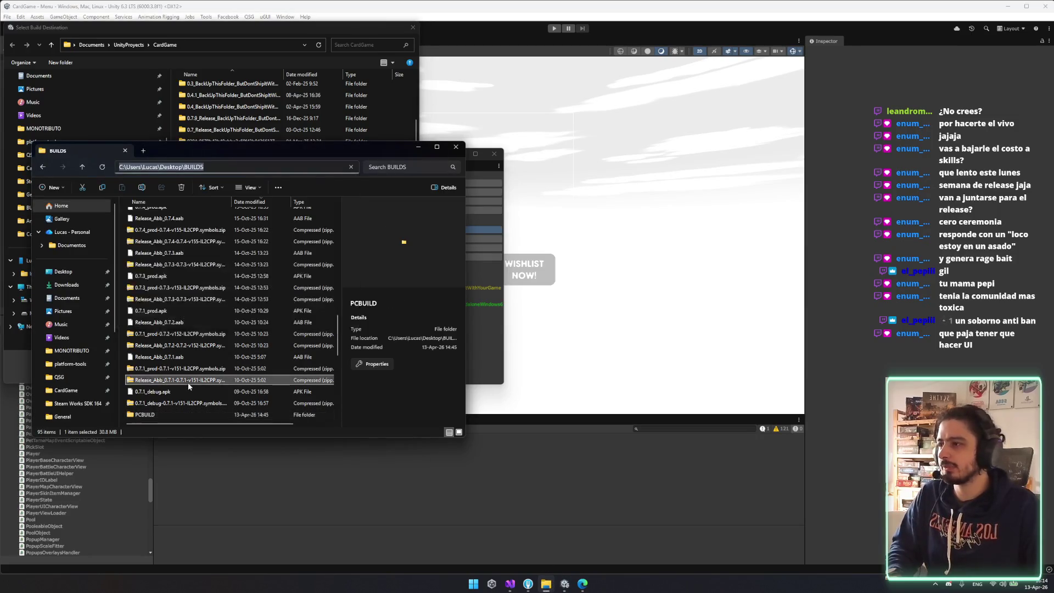
double_click(145, 414)
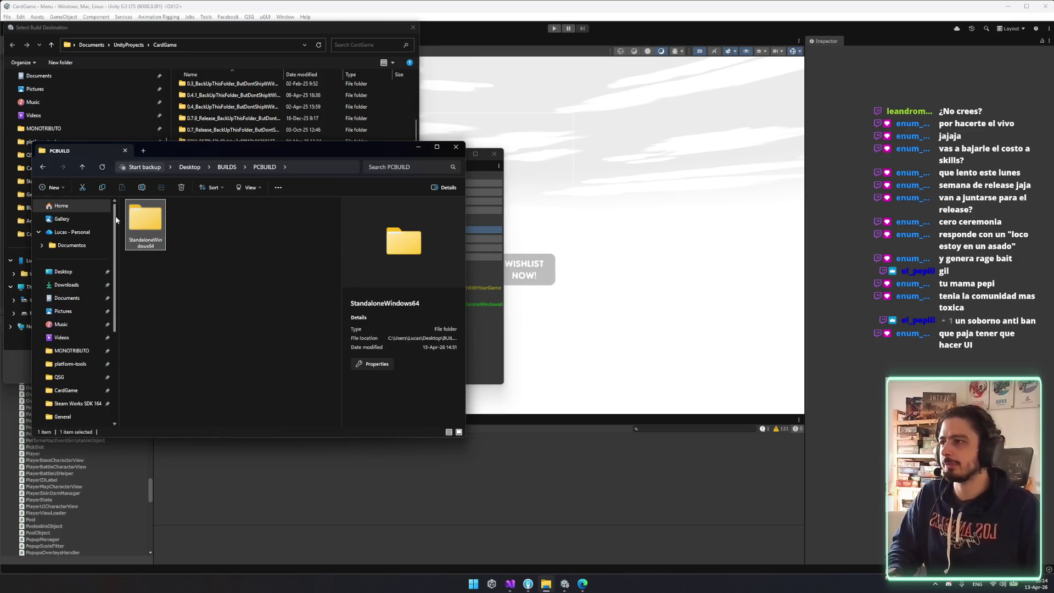
left_click(584, 255)
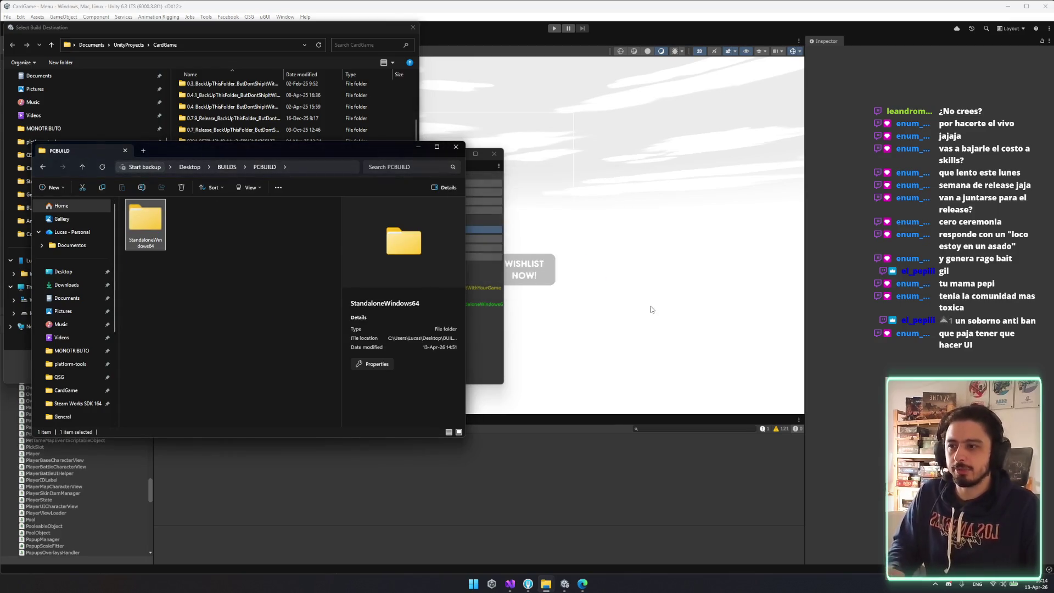
key("ctrl+shift+Escape")
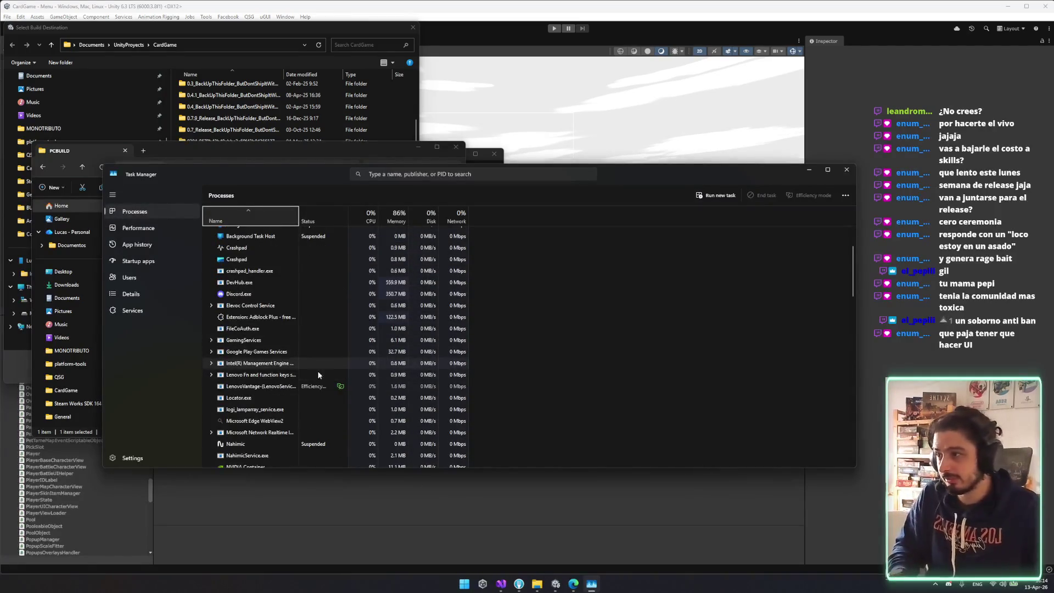
- End the running Rogue Slime - Demo.exe task and close Task Manager
scroll(210, 383, "down", 3)
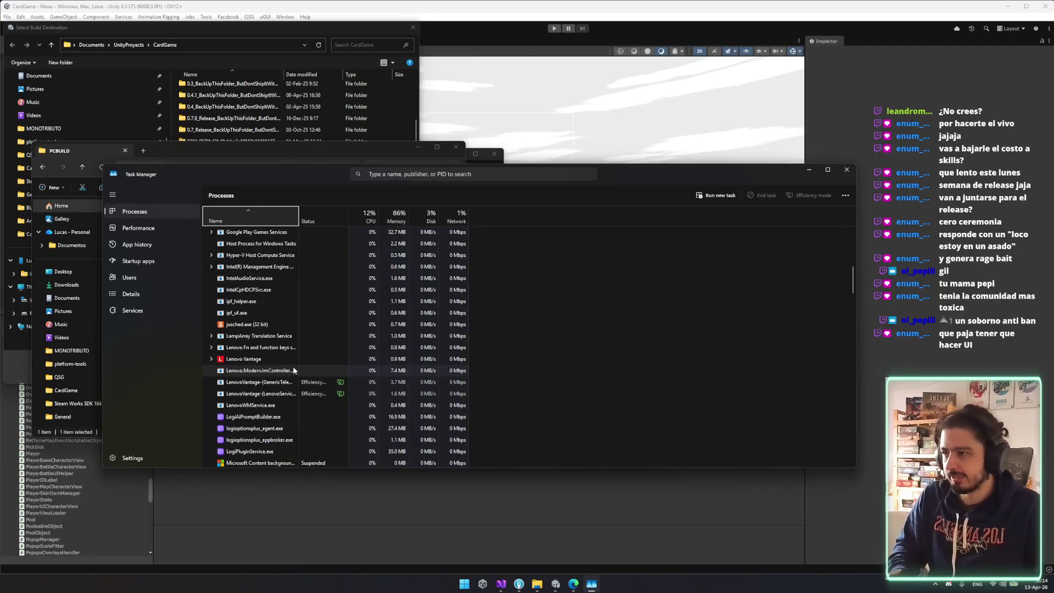
scroll(373, 351, "down", 4)
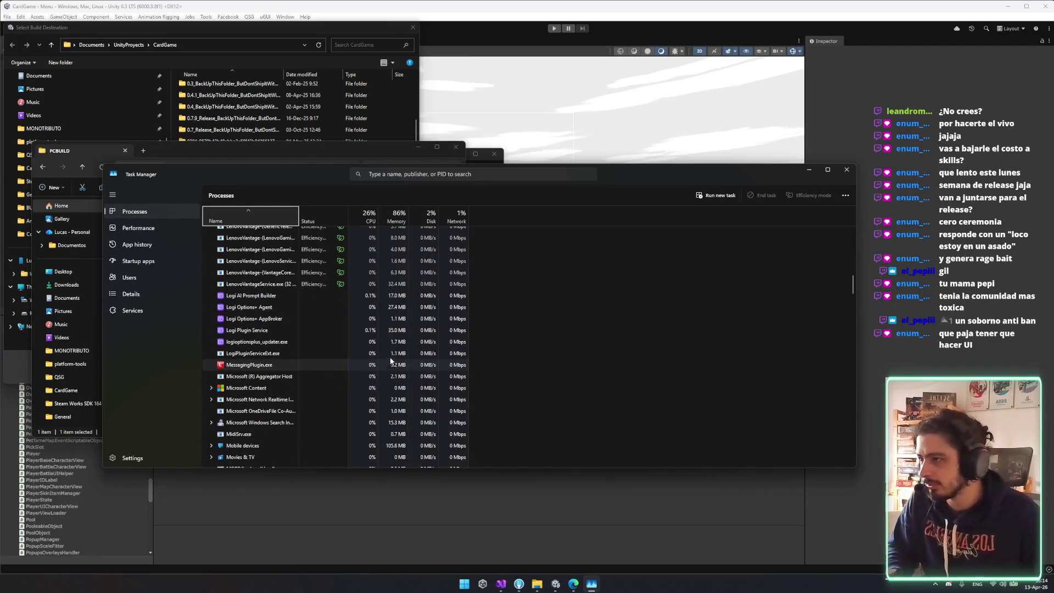
scroll(320, 337, "down", 8)
scroll(265, 317, "up", 4)
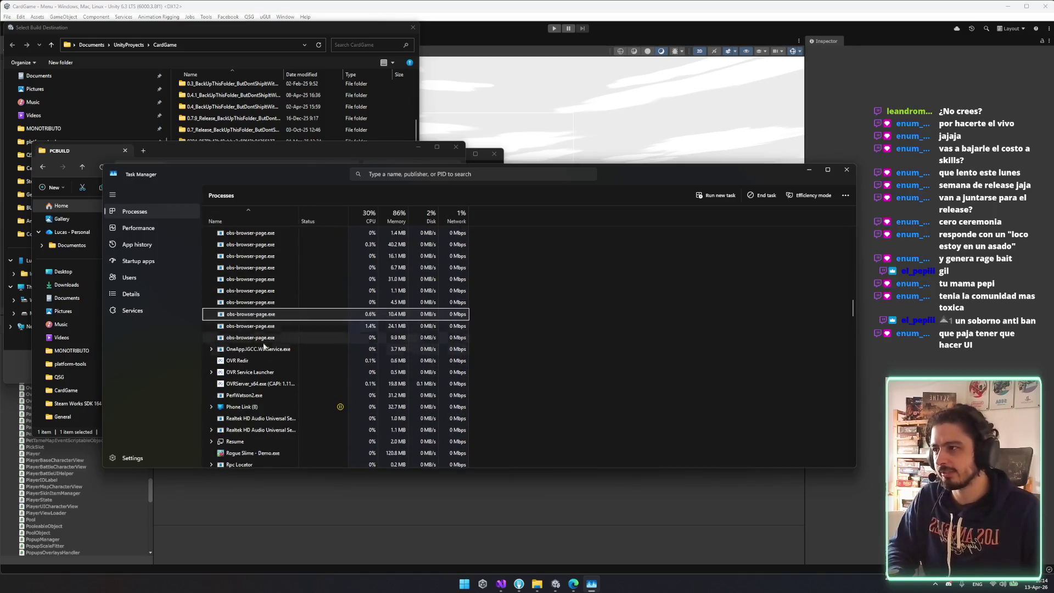
left_click(268, 444)
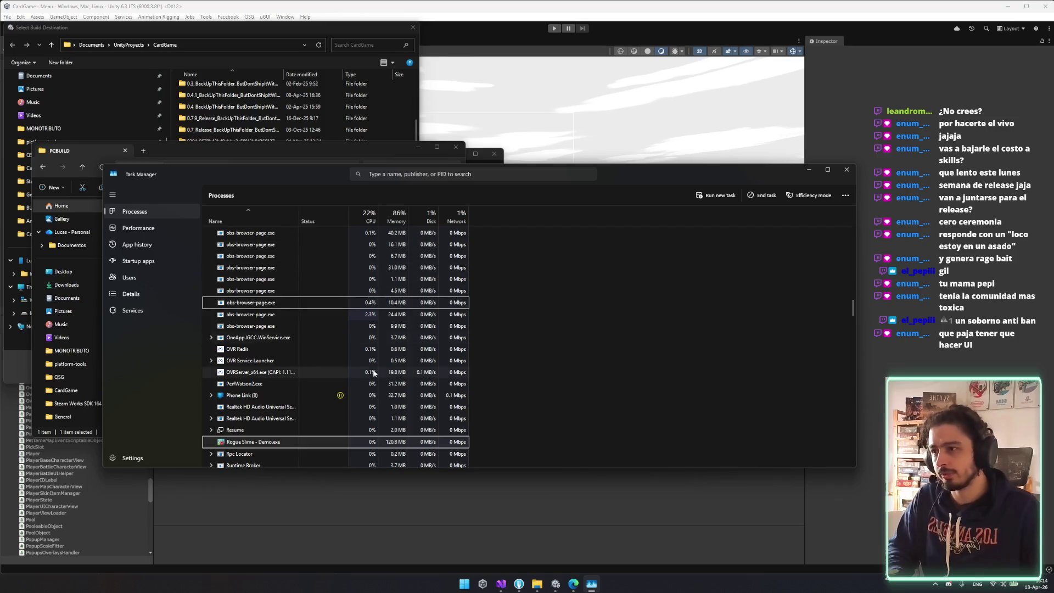
left_click(762, 196)
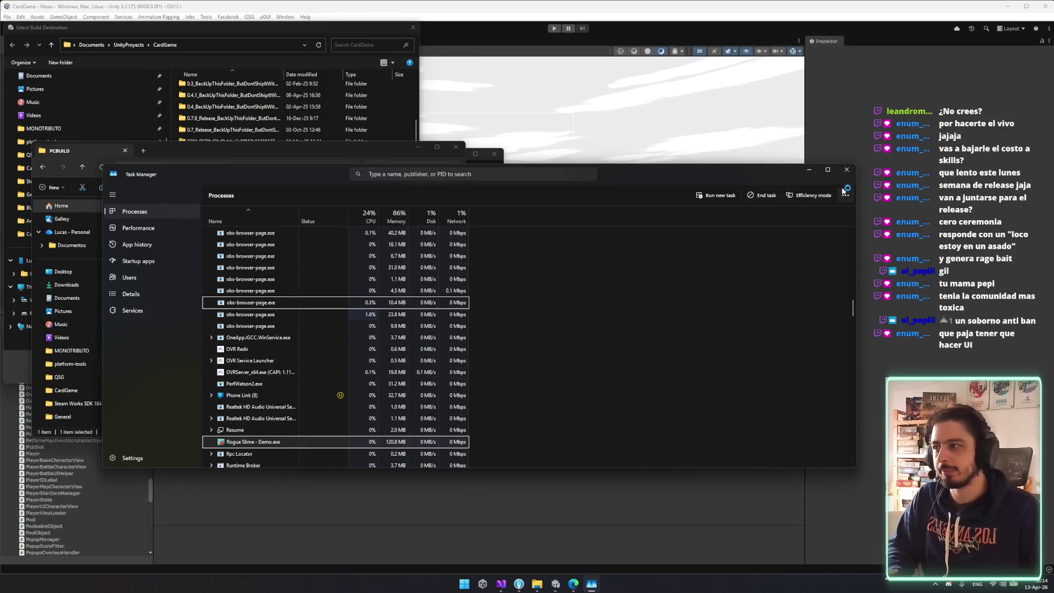
left_click(846, 170)
- Delete the old StandaloneWindows64 build from PCBUILD and close the folder
left_click_drag(230, 301, 121, 202)
key("Delete")
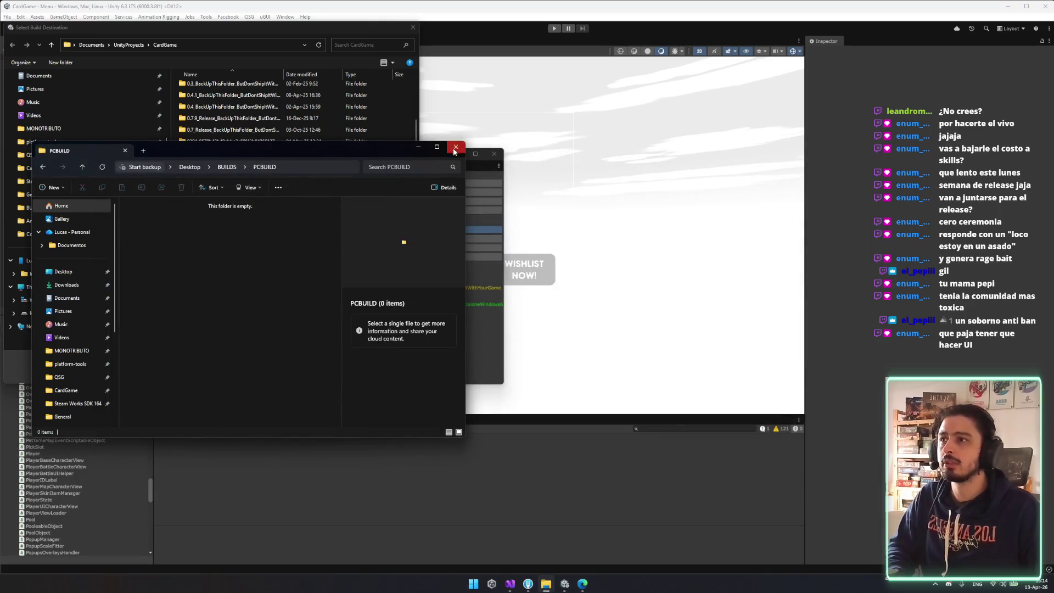
left_click(455, 147)
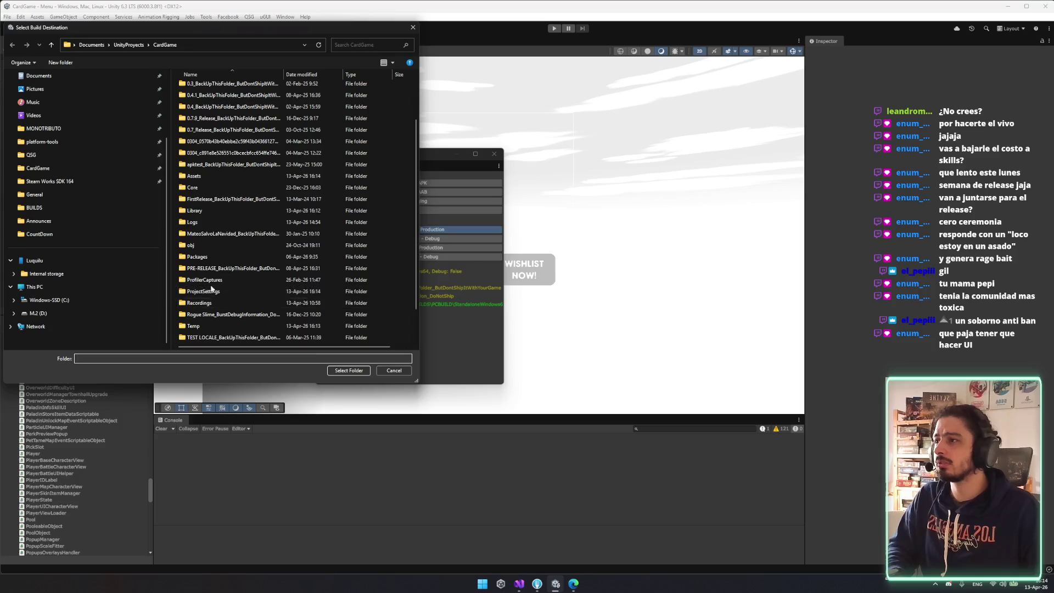
- Choose Desktop BUILDS\PCBUILD as the build destination and start the new build
left_click(40, 208)
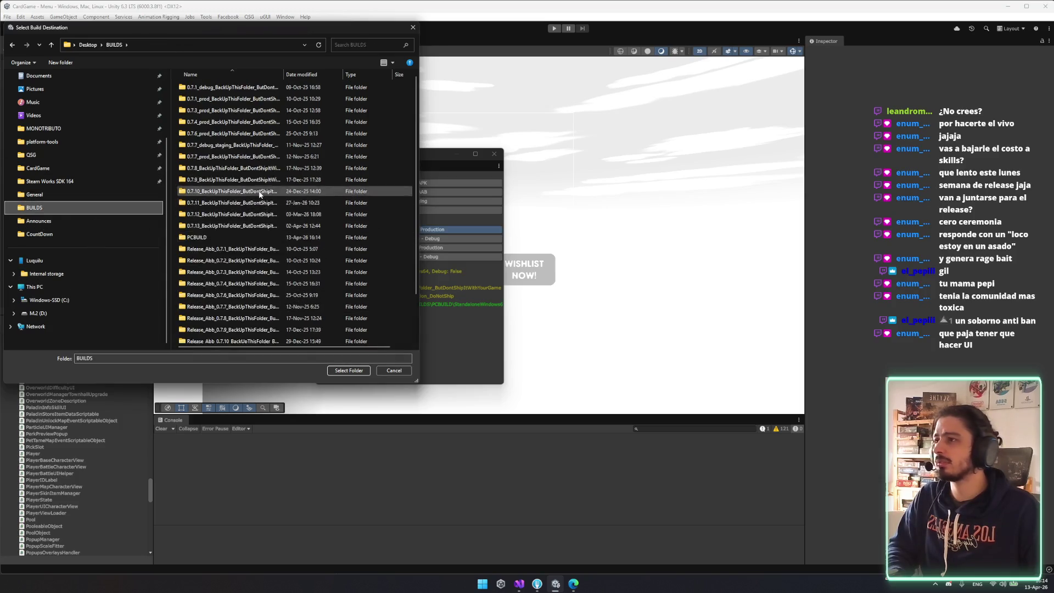
double_click(200, 237)
left_click(353, 373)
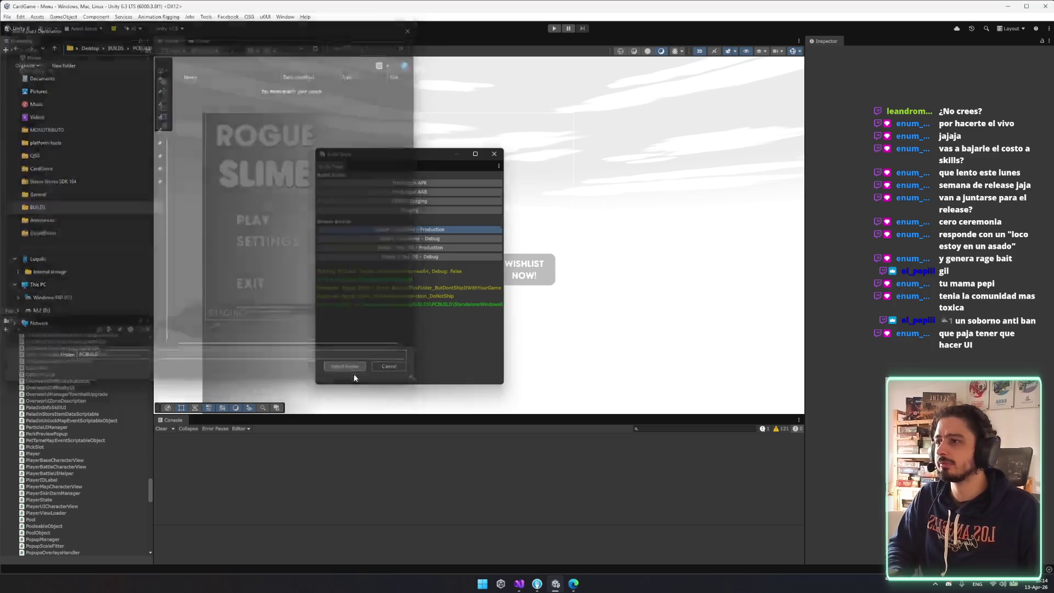
left_click(469, 211)
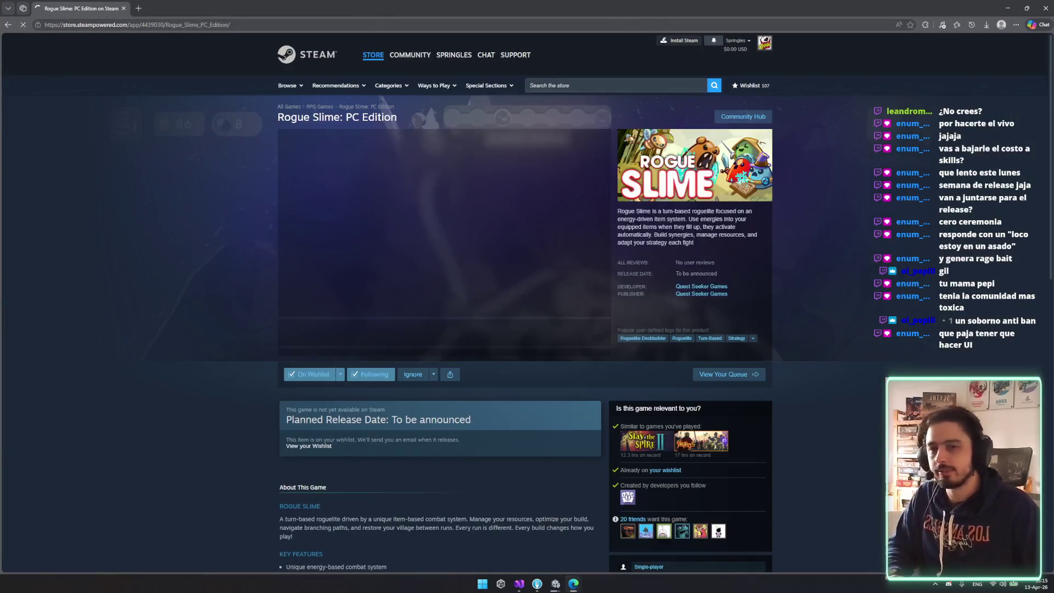
- Scroll through the Rogue Slime: PC Edition Steam store page
scroll(549, 219, "down", 3)
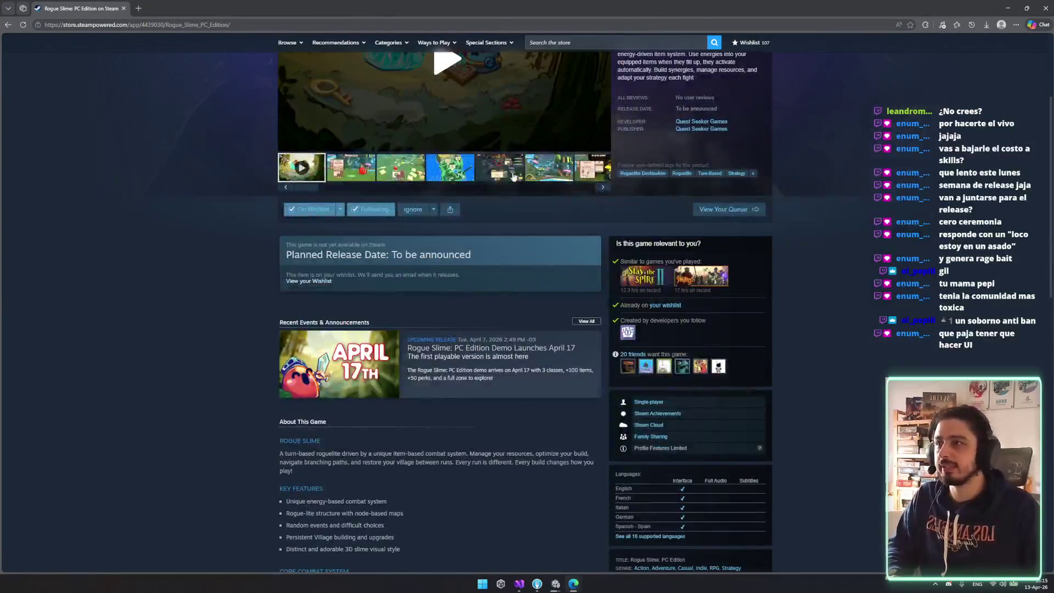
scroll(549, 220, "up", 3)
scroll(460, 250, "down", 1)
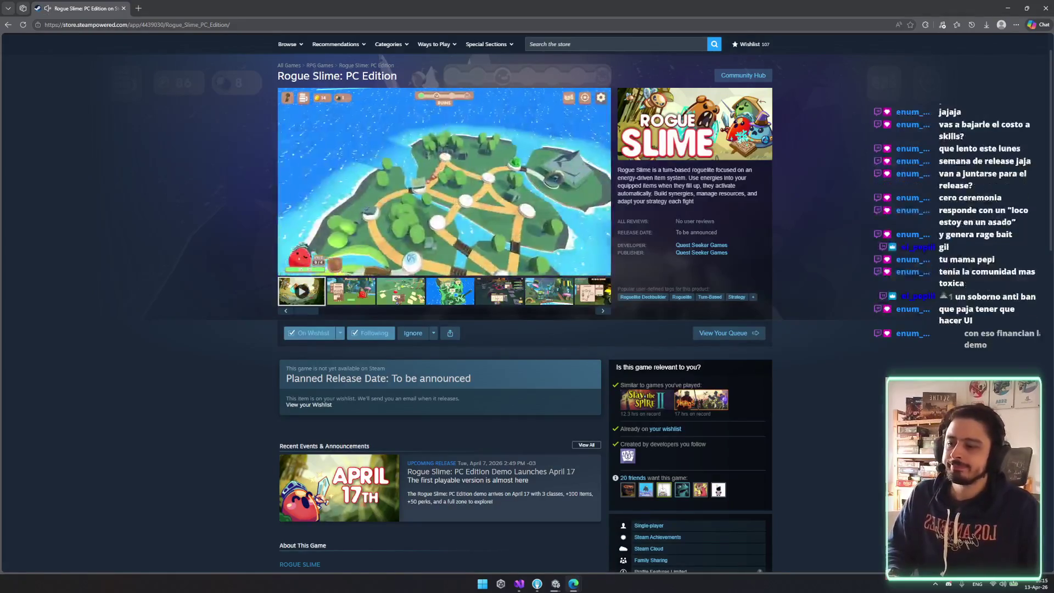
scroll(699, 390, "up", 1)
scroll(699, 393, "down", 1)
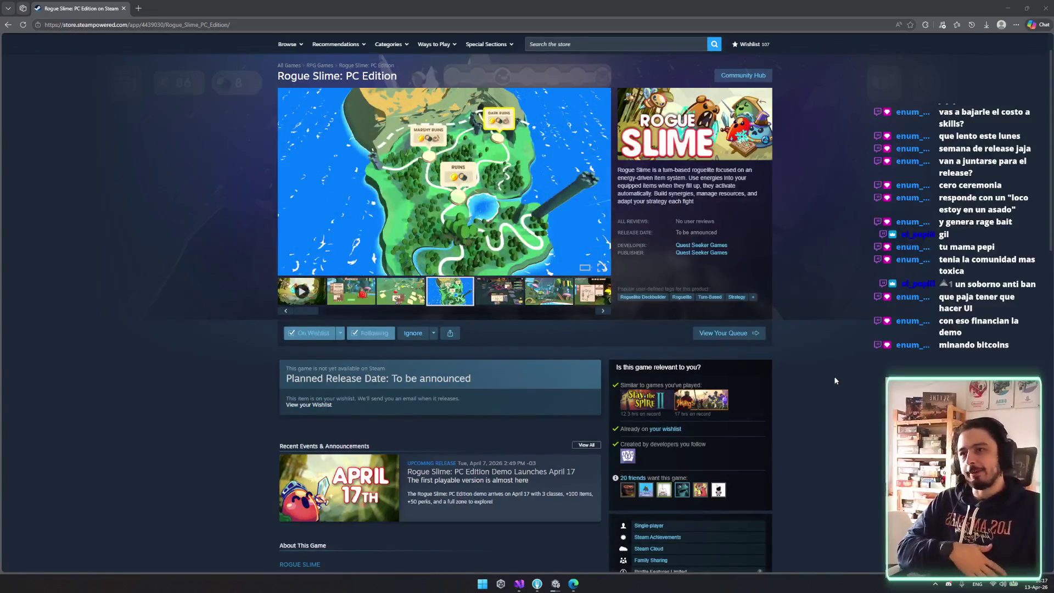
- View the third store screenshot and Steam notifications, then place Unity's build progress window beside Build Tools
left_click(391, 296)
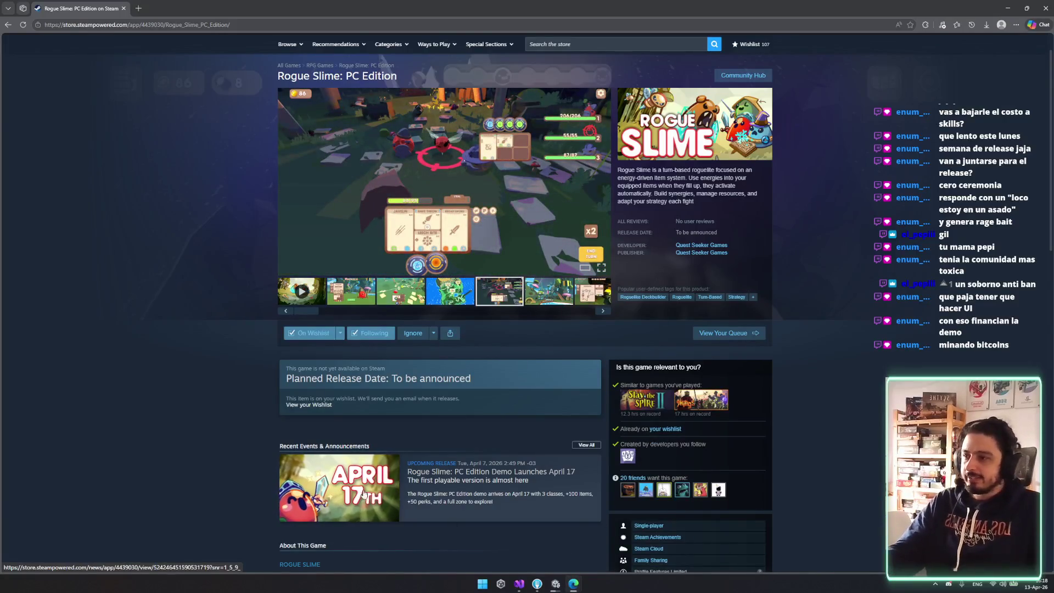
scroll(321, 521, "down", 2)
scroll(321, 521, "up", 3)
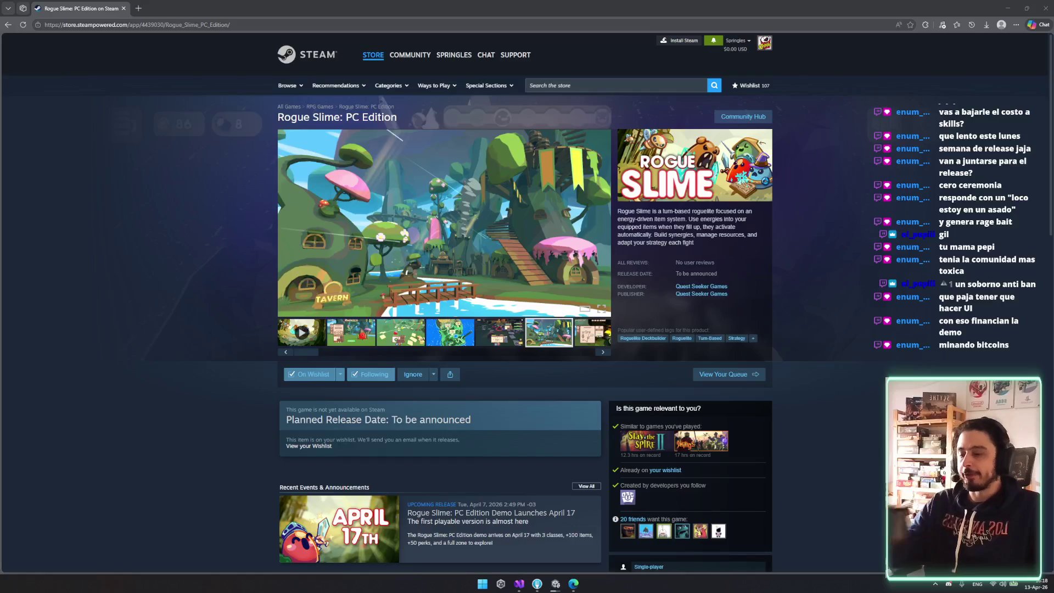
left_click(712, 37)
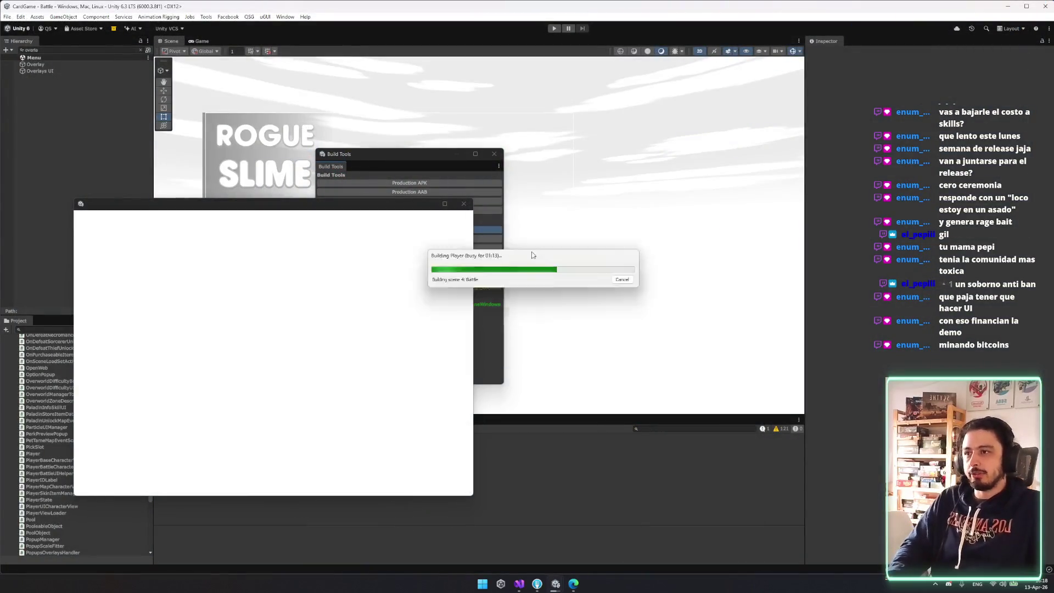
left_click_drag(538, 274, 444, 159)
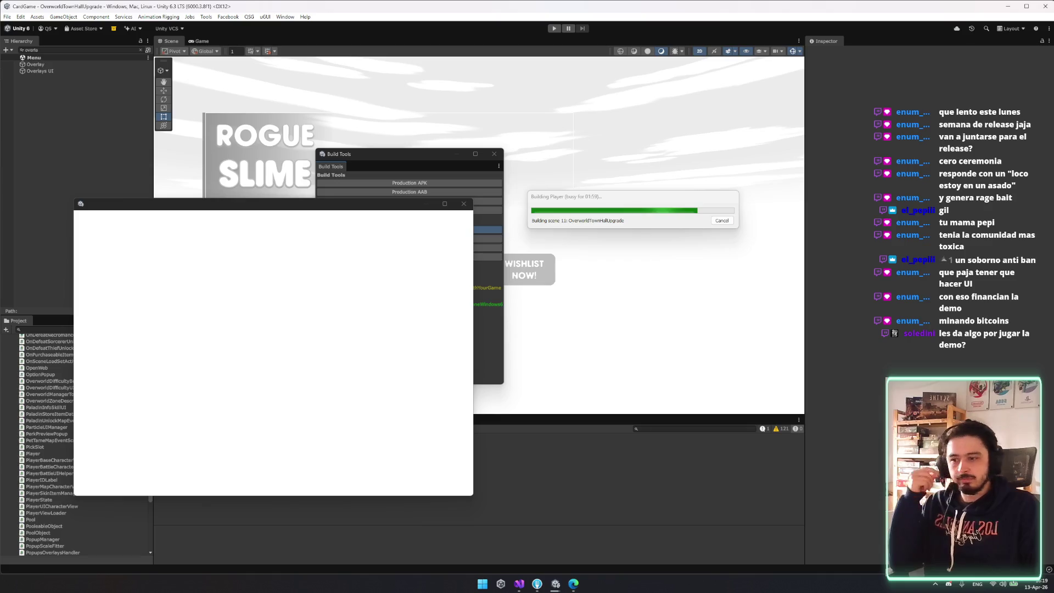
- Bring the Edge browser over the editor on the Ludum Dare home page, maximized full screen
left_click(574, 583)
mouse_move(575, 306)
left_mouse_down()
mouse_move(471, 410)
mouse_move(555, 183)
left_mouse_up()
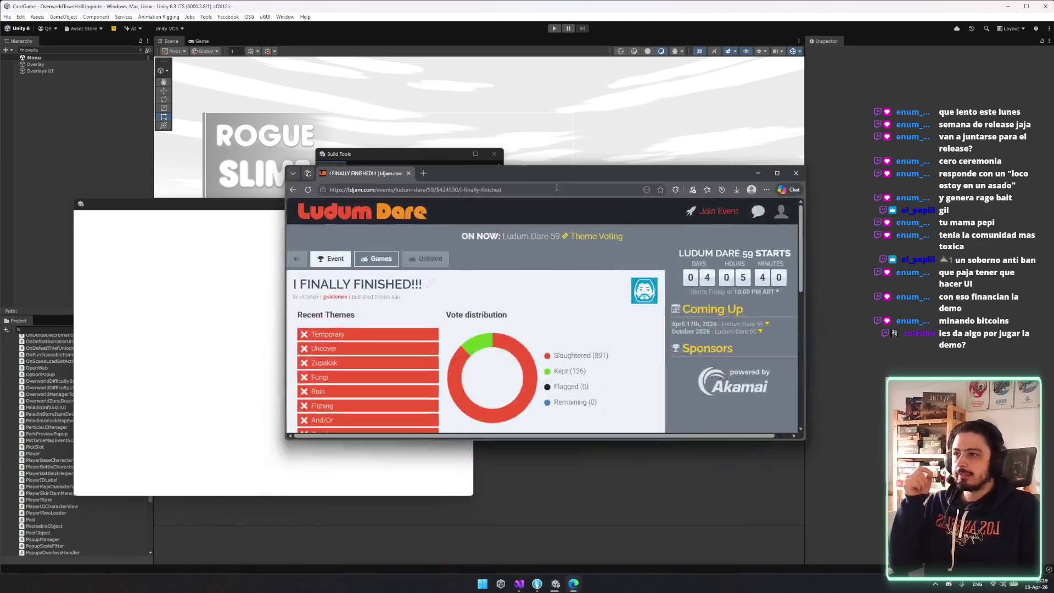
left_click(386, 220)
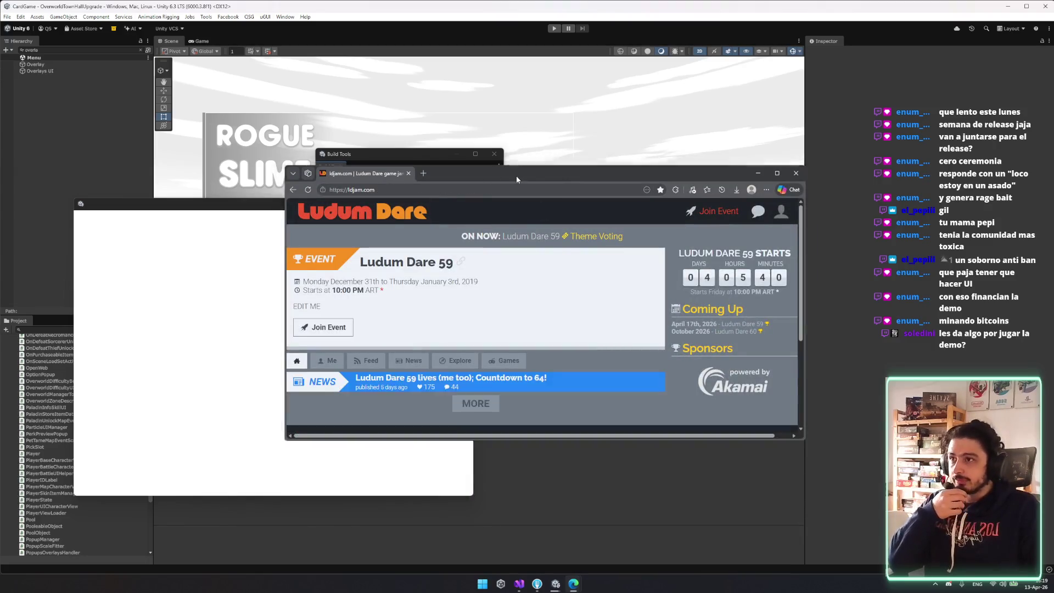
double_click(330, 174)
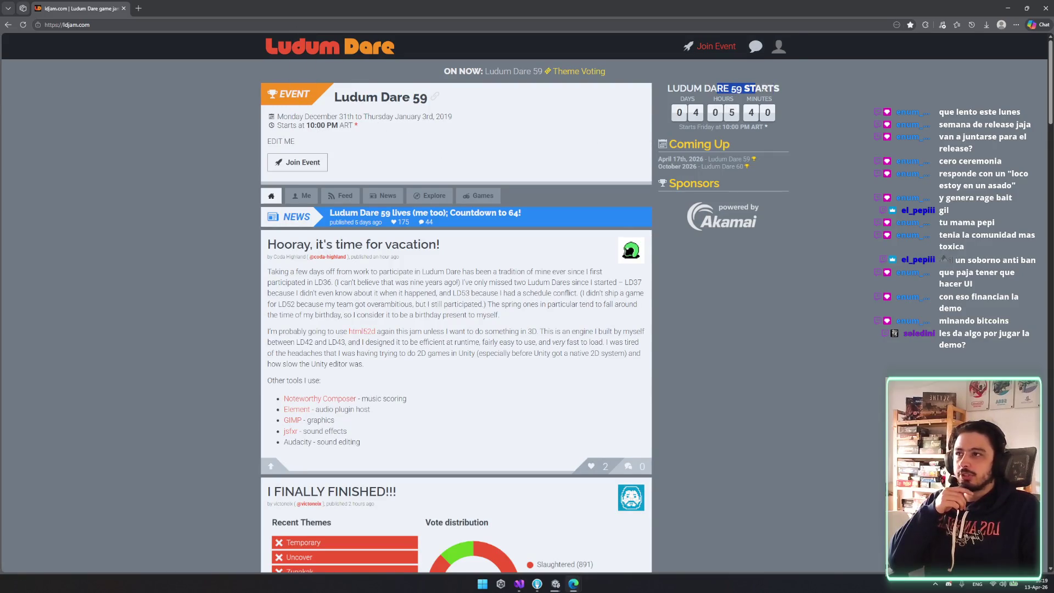
- Try joining Ludum Dare 59, check the empty profile Games and Feed, then open Theme Voting
left_click(300, 161)
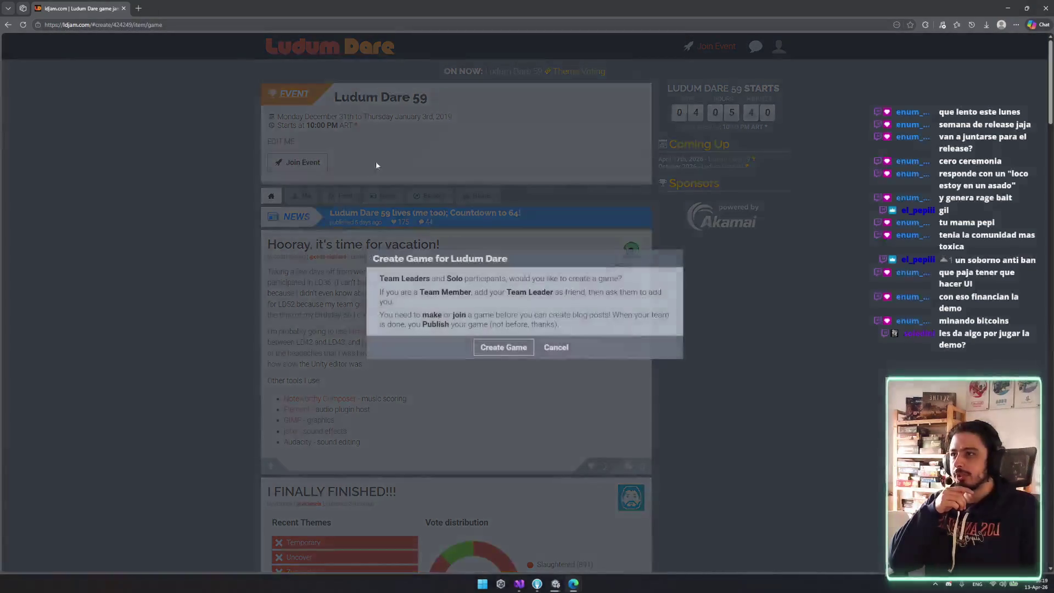
left_click(553, 347)
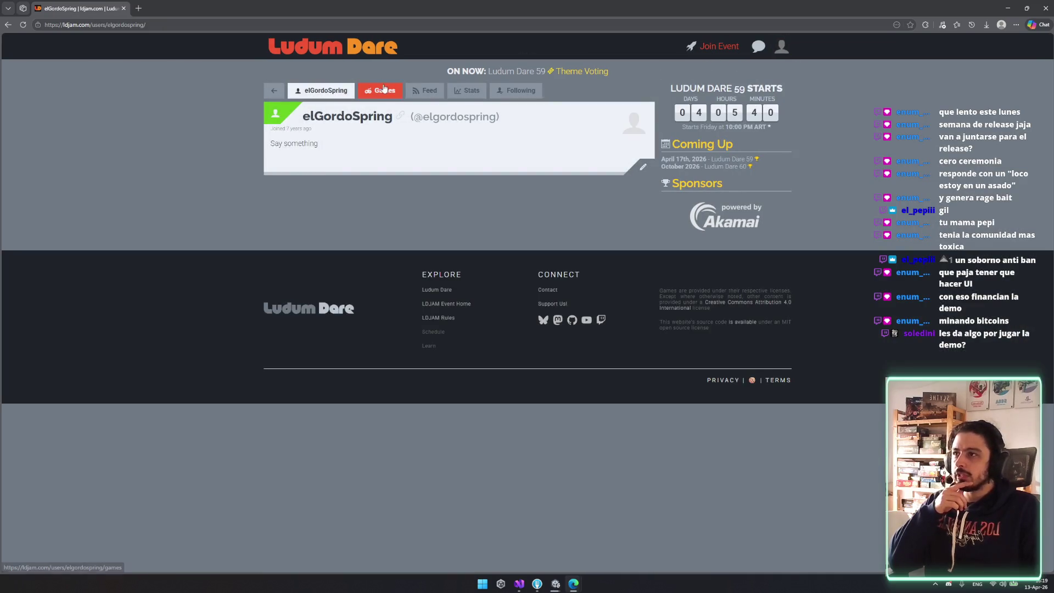
left_click(384, 89)
left_click(425, 90)
left_click(282, 96)
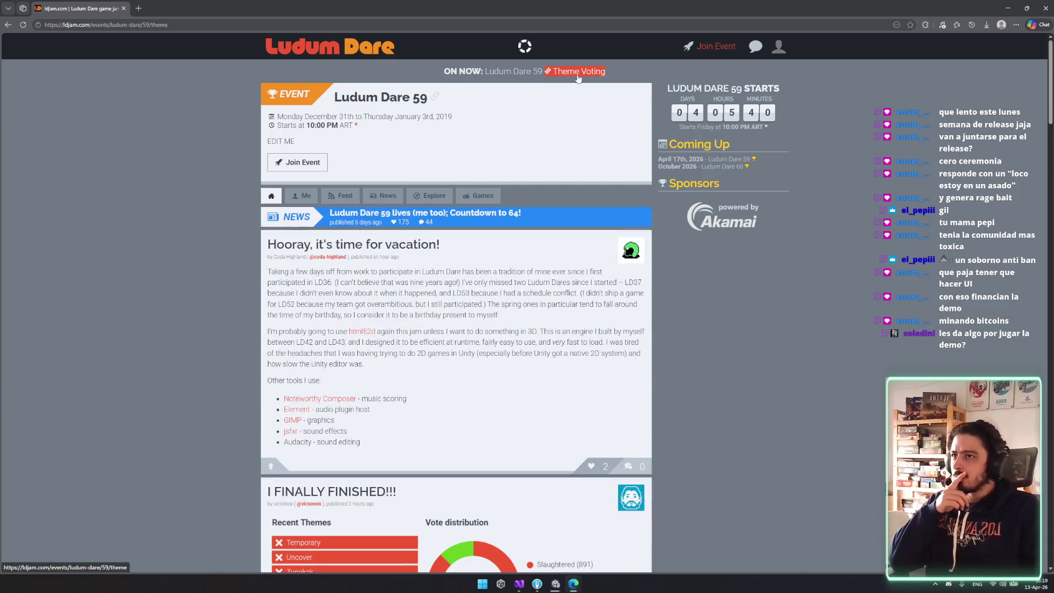
left_click(578, 78)
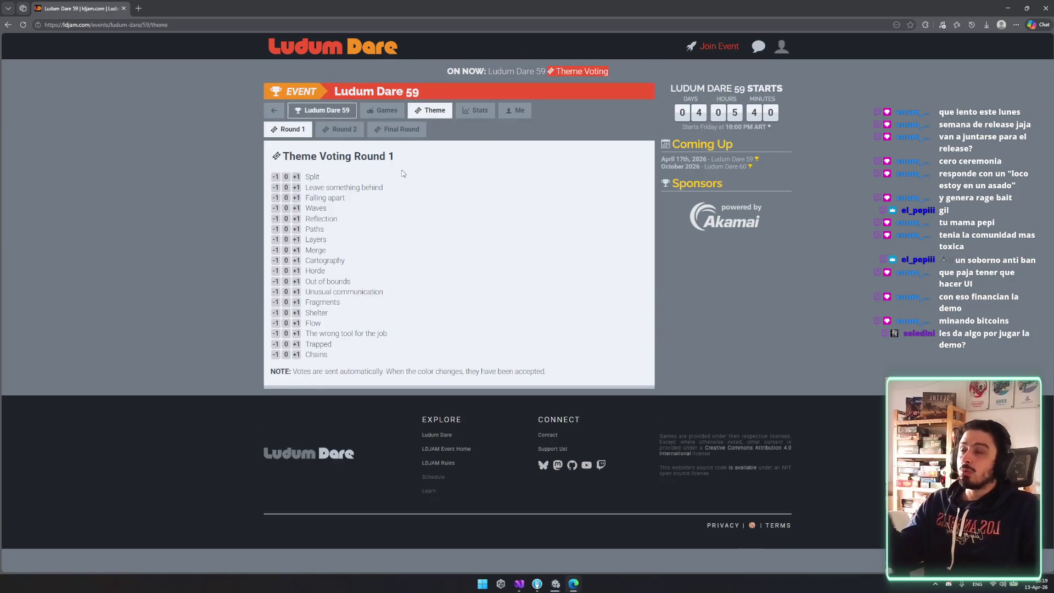
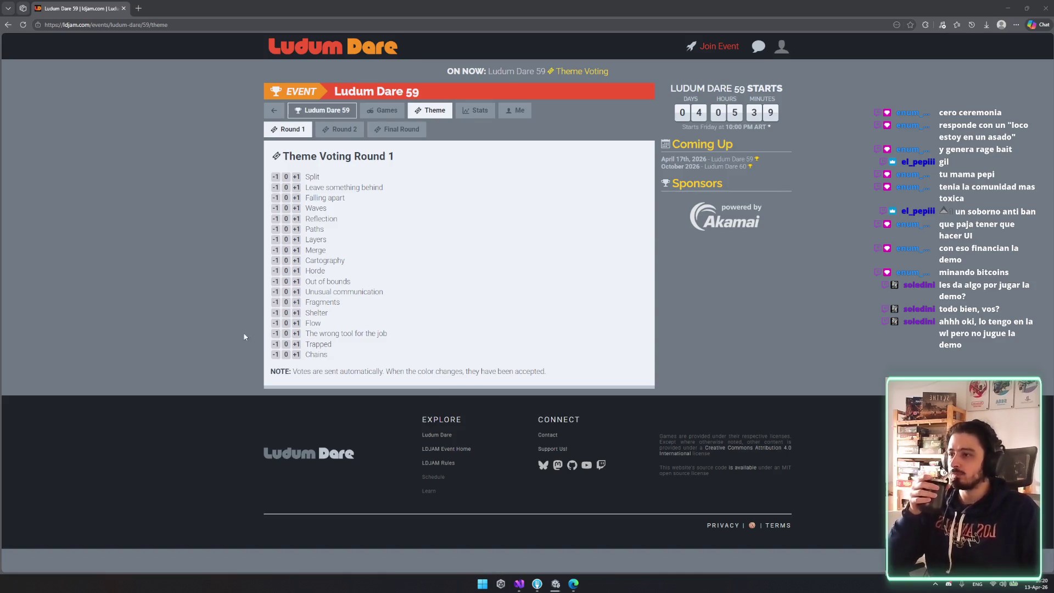
- Vote -1 on Leave something behind, Falling apart, Waves and Reflection
left_click(296, 177)
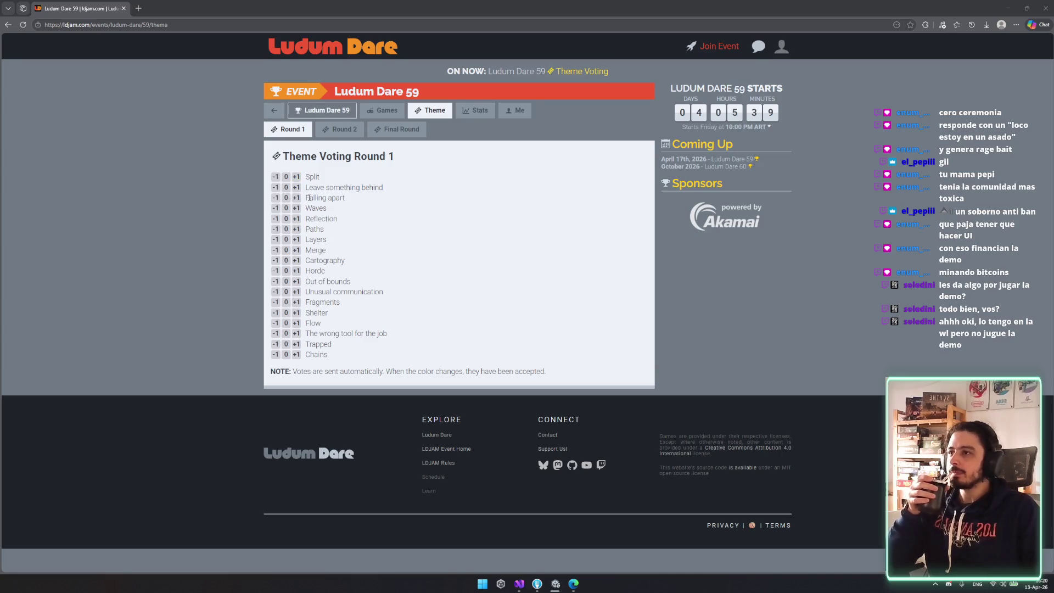
left_click(296, 198)
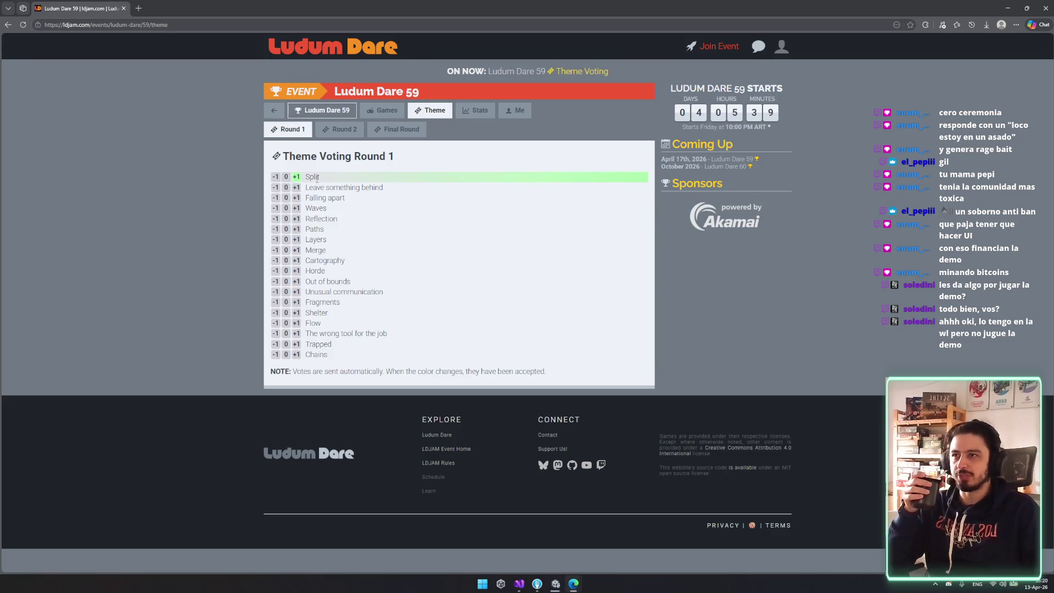
mouse_move(305, 187)
left_mouse_down()
mouse_move(363, 189)
mouse_move(394, 204)
left_mouse_up()
left_click(275, 187)
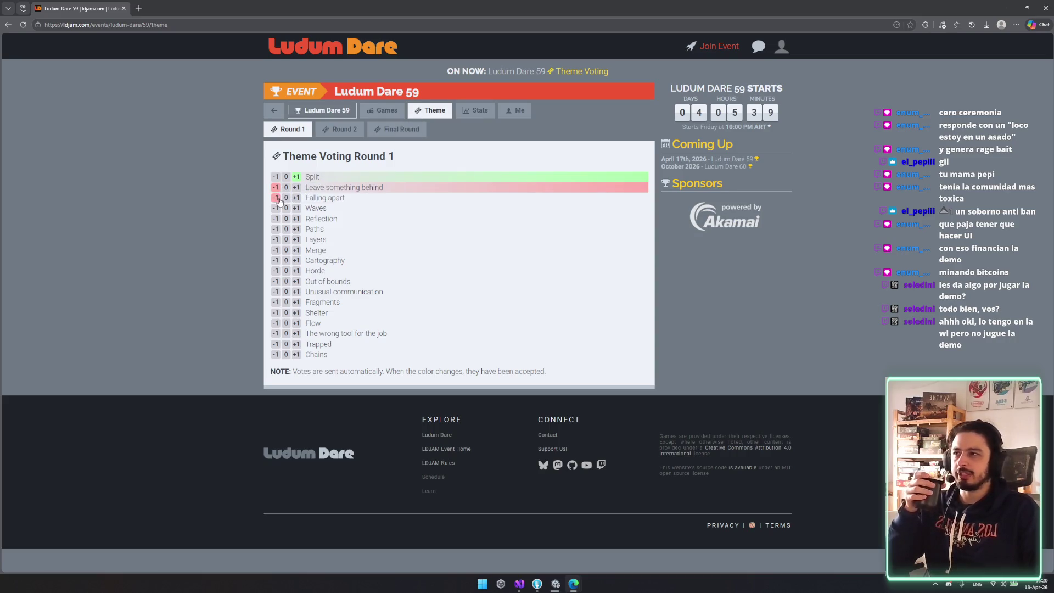
left_click(276, 198)
left_click(275, 209)
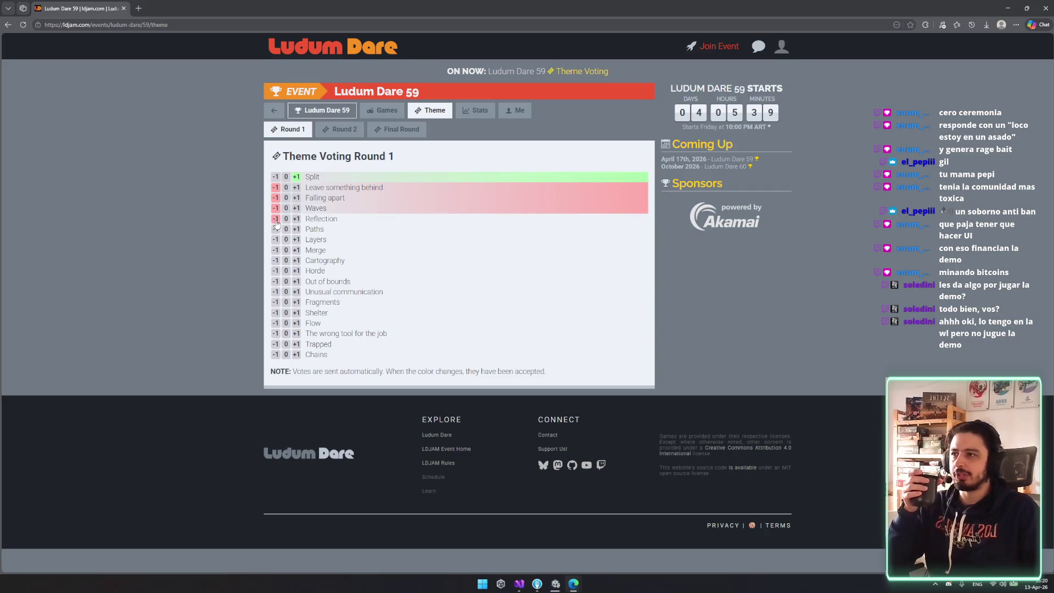
left_click(275, 219)
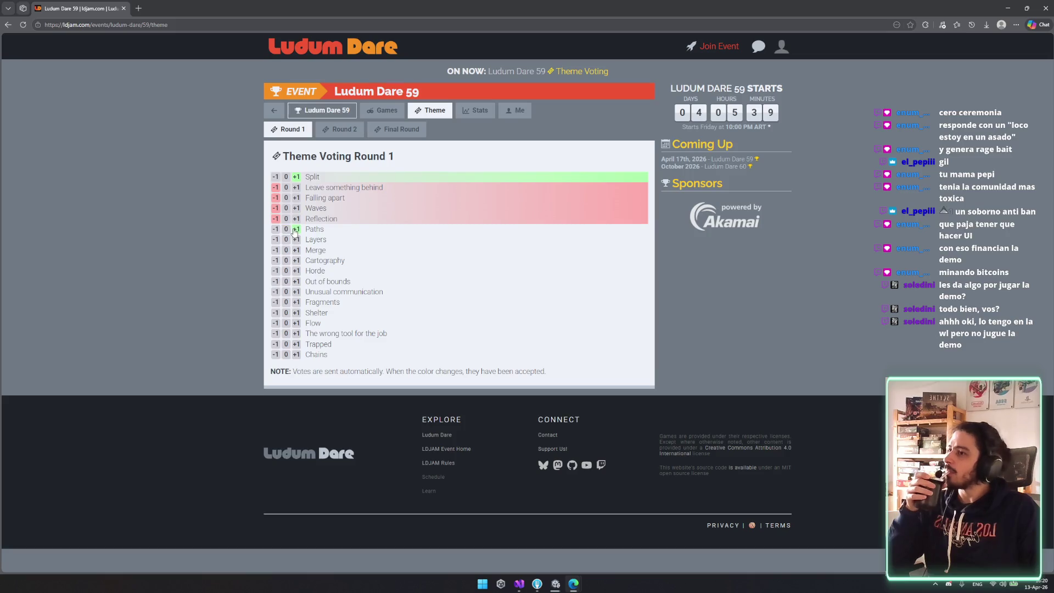
- Vote 0 on Paths, -1 on Layers and Cartography, and +1 on Merge and Horde
left_click(286, 230)
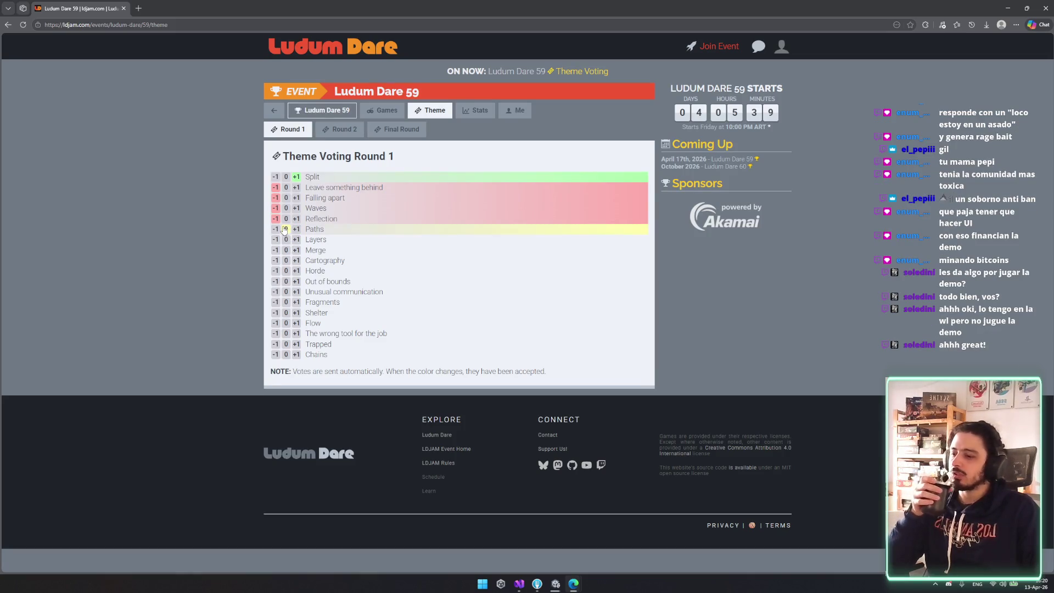
left_click(297, 241)
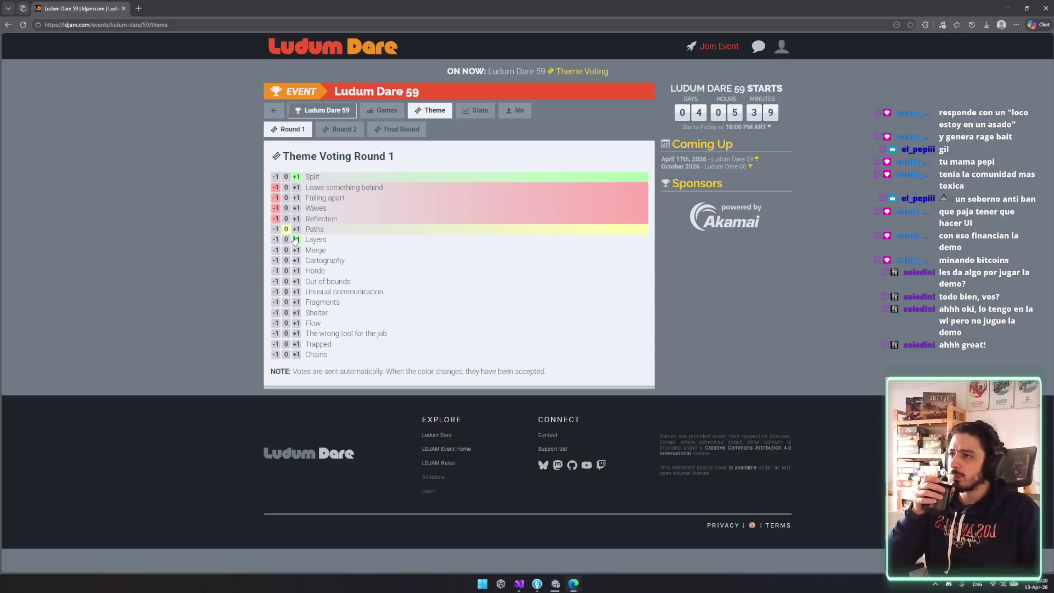
left_click(276, 240)
left_click(296, 250)
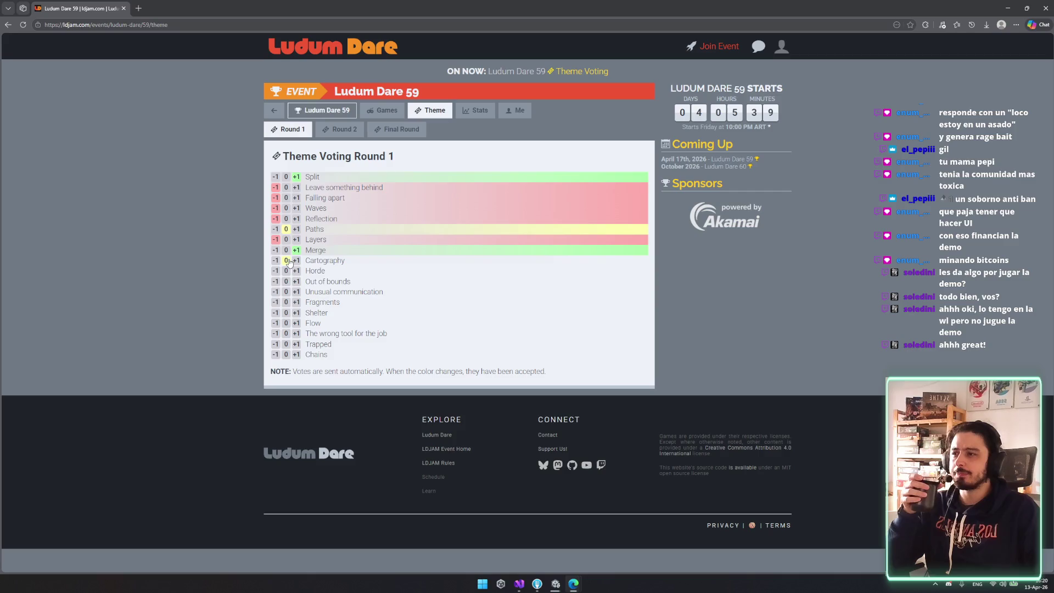
left_click(276, 260)
left_click(296, 270)
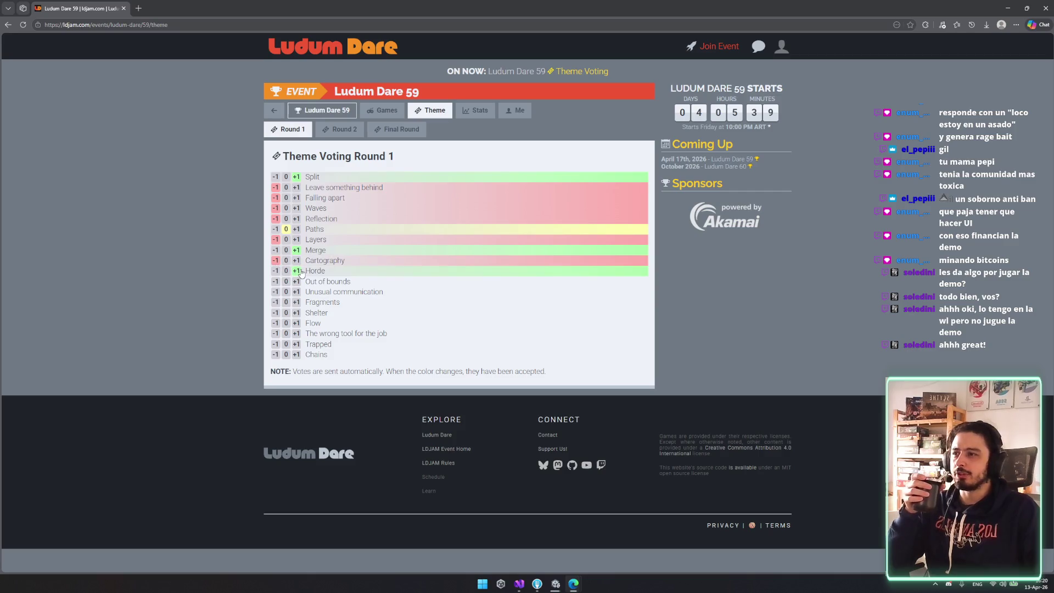
- Highlight the Horde, Merge and Paths theme names to review the votes
mouse_move(303, 270)
left_mouse_down()
mouse_move(372, 300)
mouse_move(338, 292)
mouse_move(346, 295)
left_mouse_up()
left_click(347, 292)
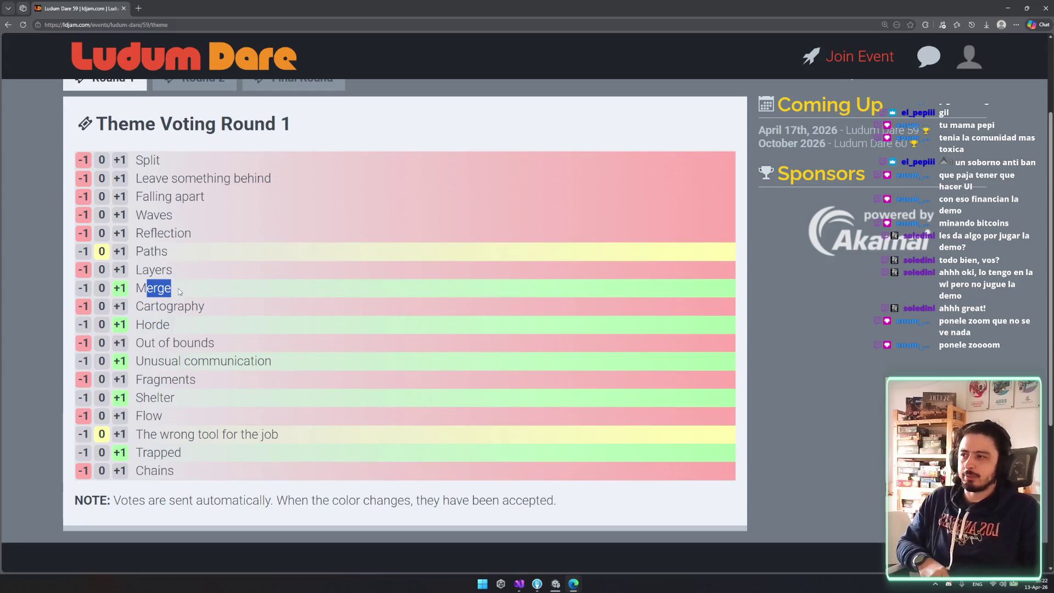
left_click(178, 291)
mouse_move(178, 291)
left_mouse_down()
mouse_move(132, 287)
mouse_move(143, 215)
left_mouse_up()
mouse_move(168, 251)
left_mouse_down()
mouse_move(129, 251)
mouse_move(146, 252)
left_mouse_up()
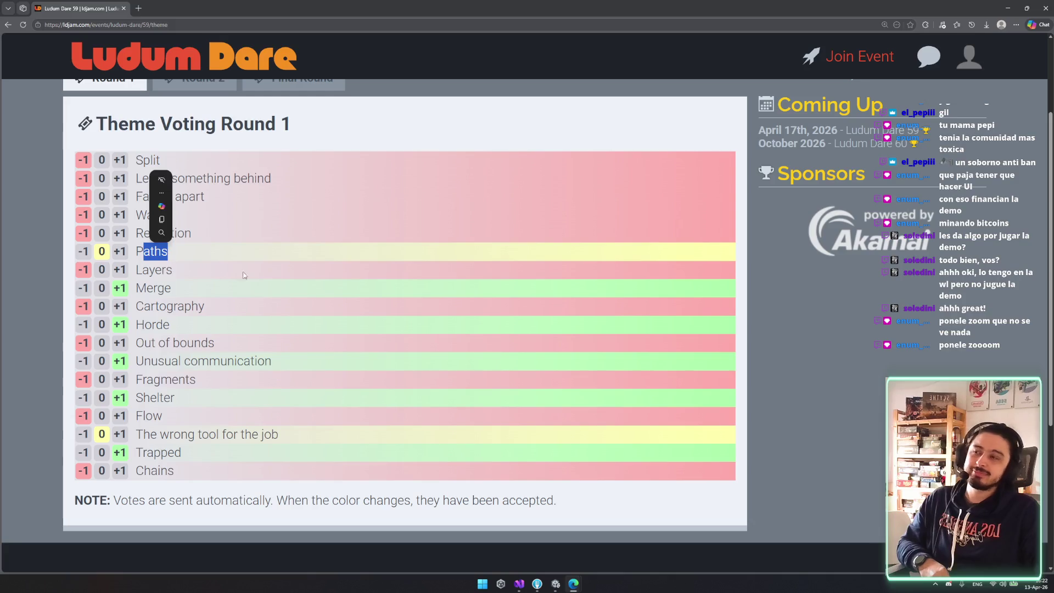
- Change the Paths theme vote from 0 to -1
left_click(163, 263)
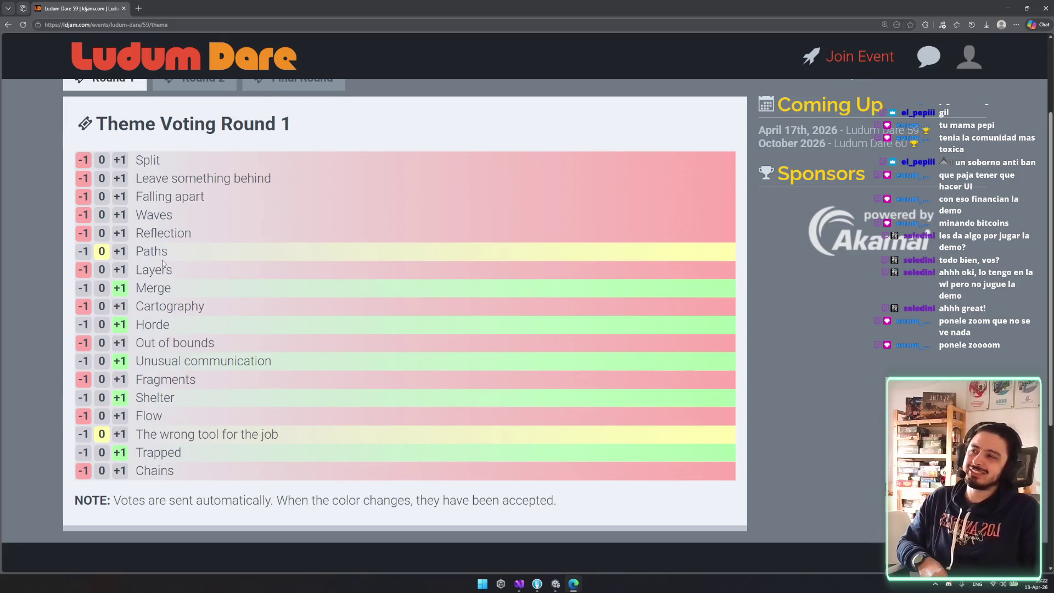
left_click(84, 251)
left_click_drag(182, 260, 165, 211)
left_click(218, 260)
left_click_drag(218, 260, 137, 228)
left_click(229, 280)
- Review the Horde, Unusual communication, Merge, Trapped and Shelter themes in the list
mouse_move(184, 329)
left_mouse_down()
mouse_move(137, 305)
mouse_move(136, 326)
left_mouse_up()
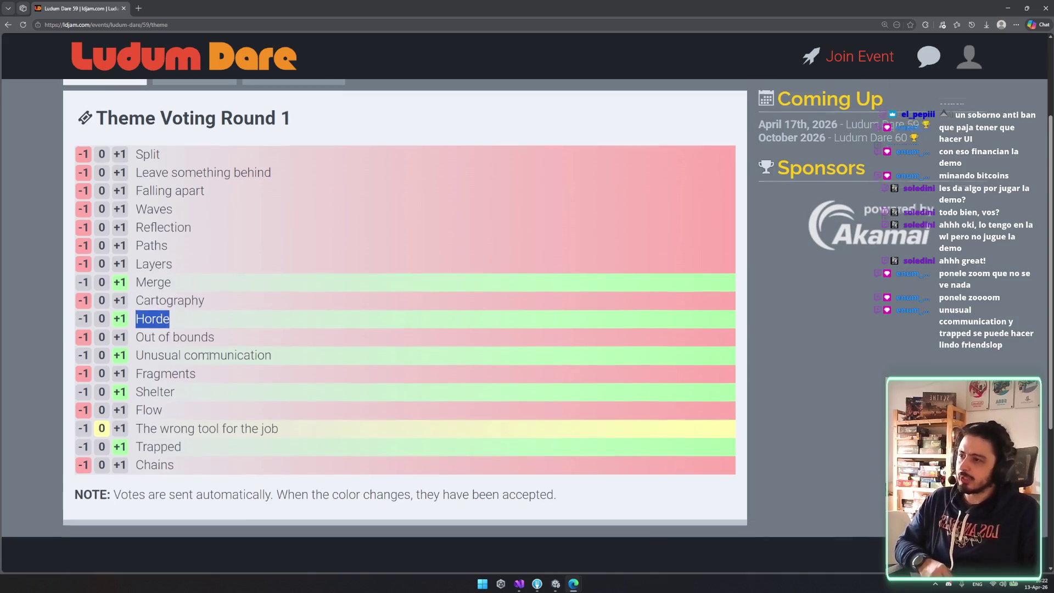
scroll(207, 350, "down", 2)
mouse_move(150, 278)
left_mouse_down()
mouse_move(279, 280)
mouse_move(155, 293)
left_mouse_up()
triple_click(148, 278)
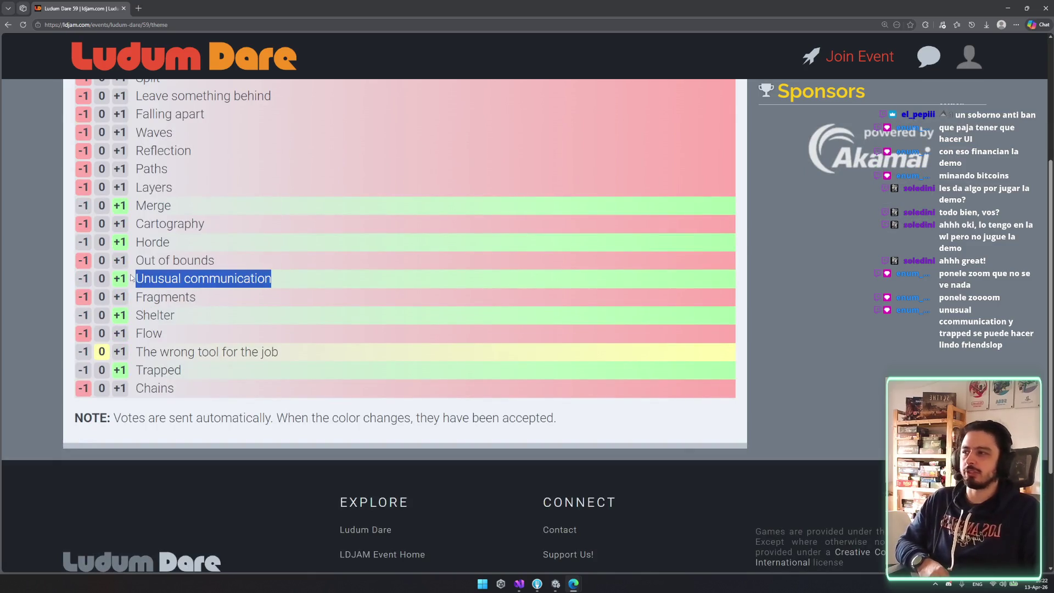
left_click(226, 296)
left_click_drag(143, 278, 278, 280)
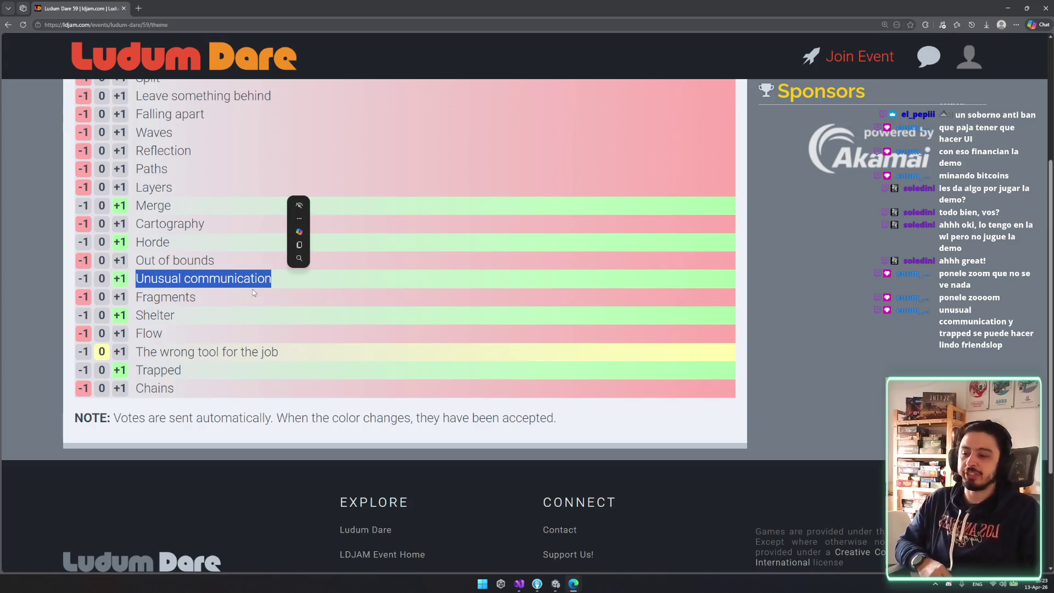
double_click(154, 205)
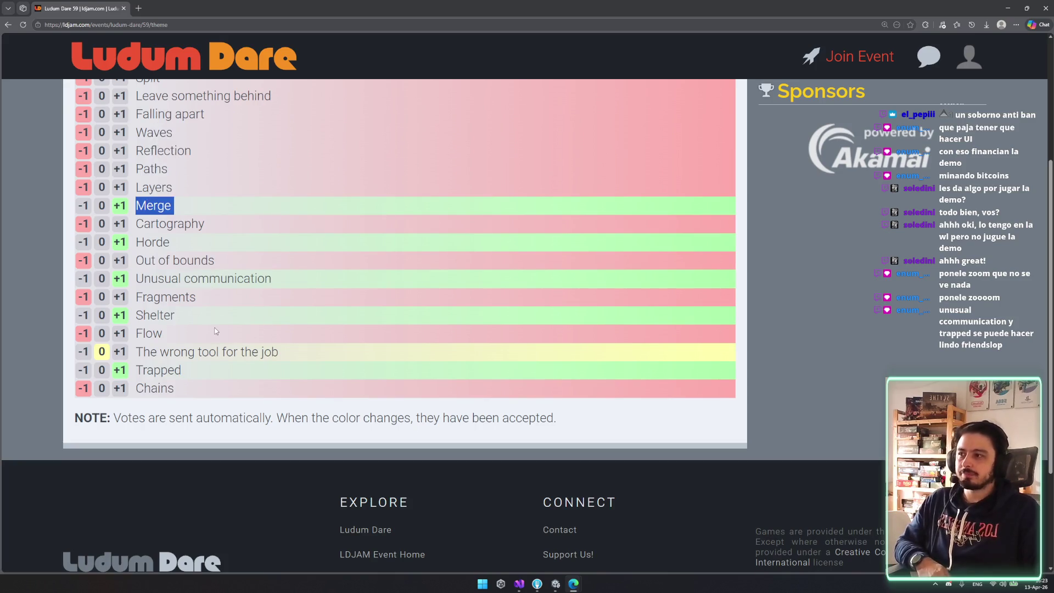
mouse_move(137, 371)
left_mouse_down()
mouse_move(189, 370)
mouse_move(143, 370)
left_mouse_up()
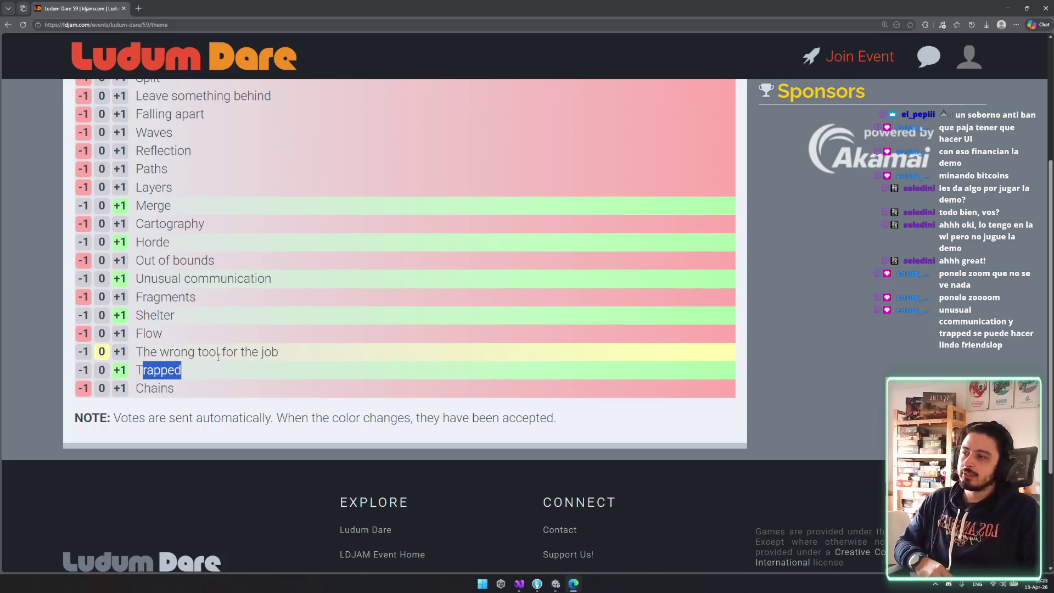
left_click_drag(170, 317, 136, 316)
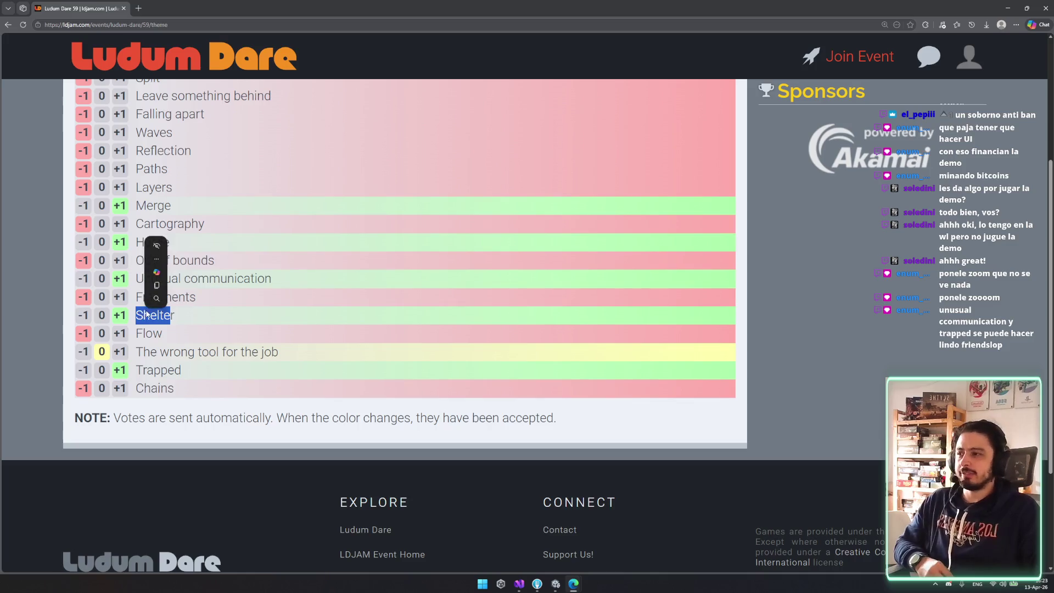
left_click(226, 304)
mouse_move(136, 278)
left_mouse_down()
mouse_move(285, 280)
mouse_move(133, 280)
left_mouse_up()
left_click(271, 294)
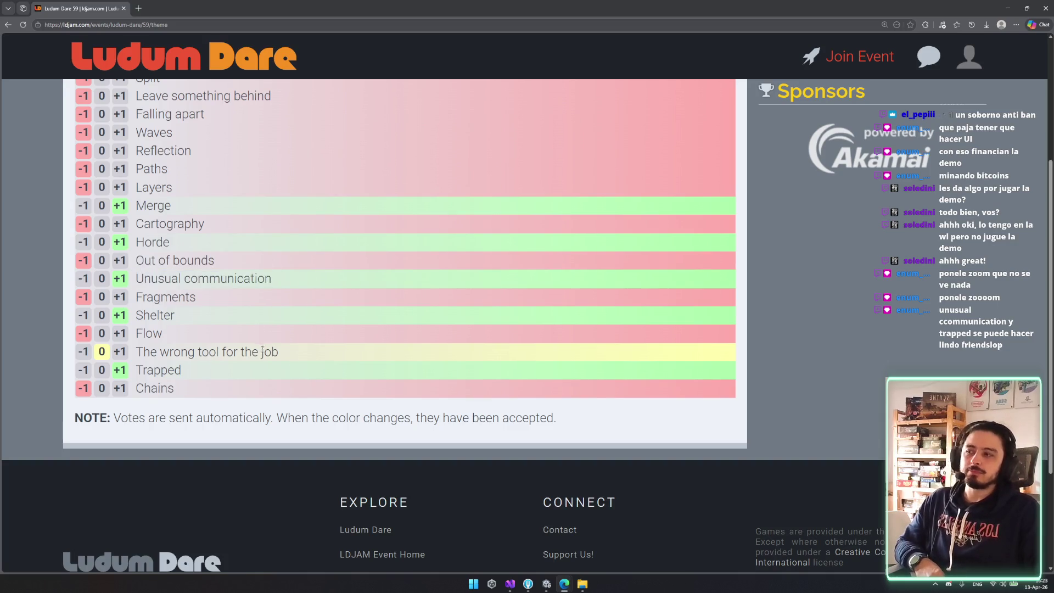
- Check the Round 2 theme voting page, then return to the Round 1 list
scroll(262, 351, "up", 3)
scroll(280, 344, "down", 2)
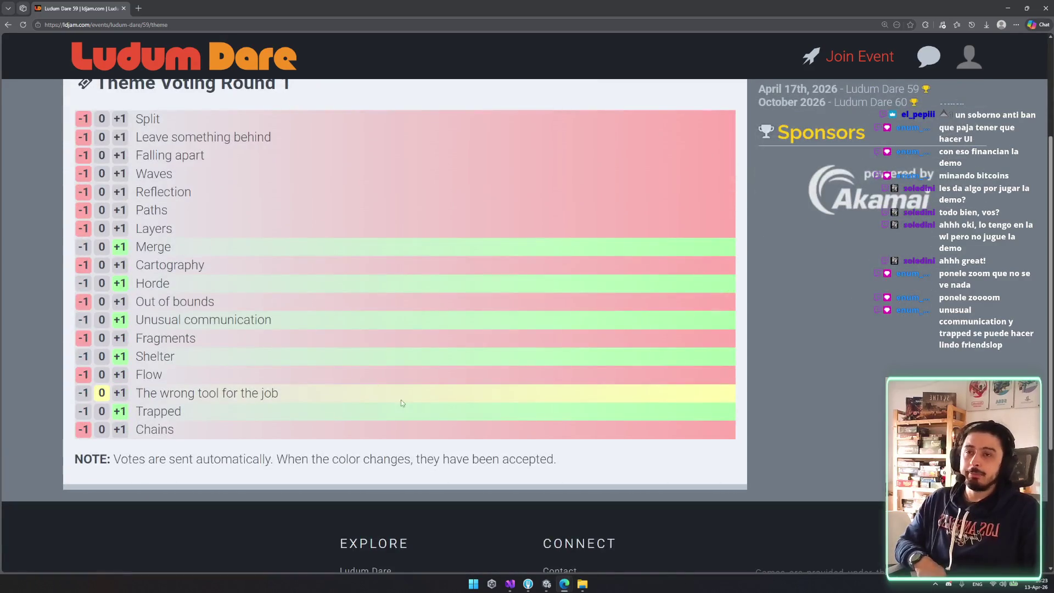
scroll(384, 384, "up", 3)
left_click(165, 213)
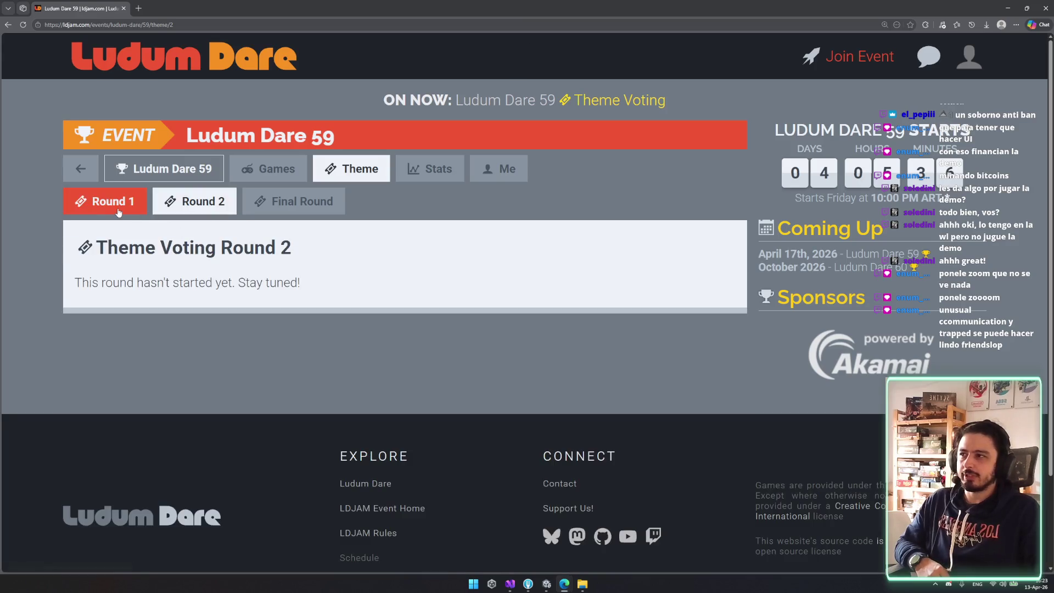
left_click(113, 204)
- Read the notes about accepted and automatic votes below the list
scroll(306, 240, "down", 5)
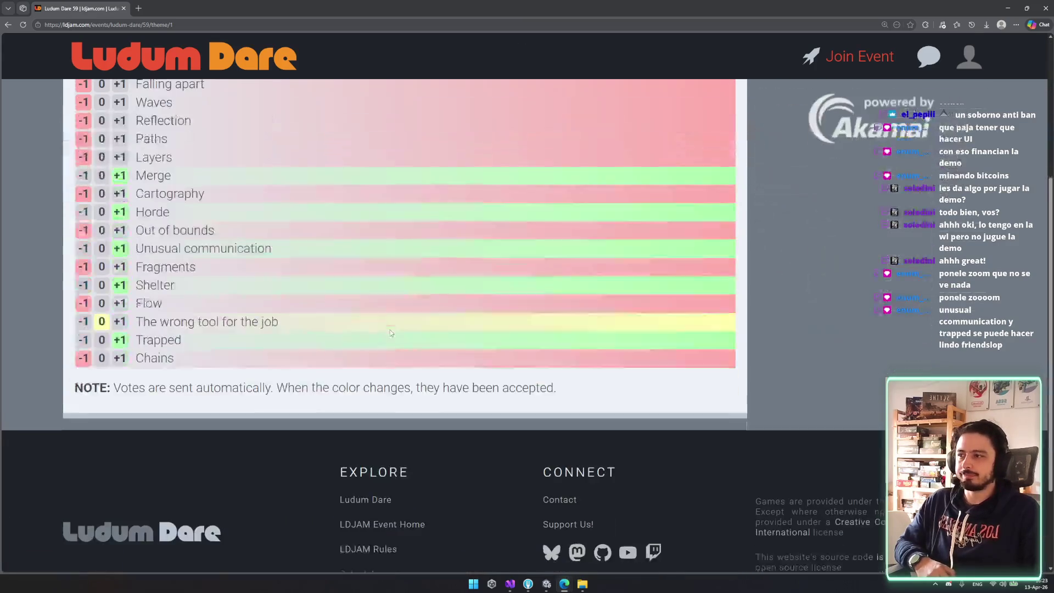
left_click_drag(331, 377, 556, 376)
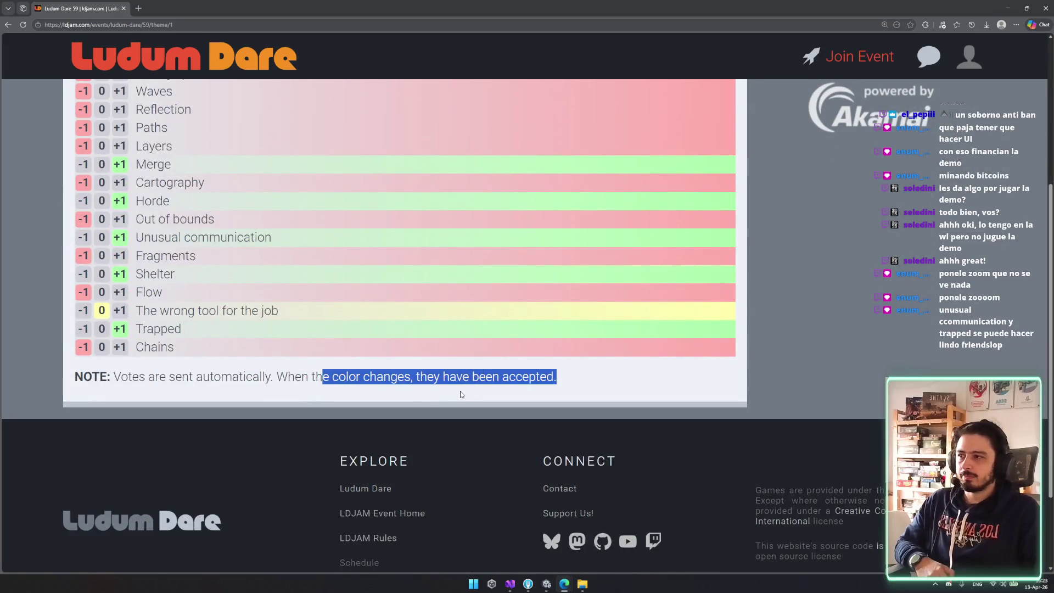
left_click(172, 367)
left_click_drag(148, 377, 360, 378)
left_click(378, 389)
- Reset the browser zoom to 100% and switch to the Unity editor
scroll(358, 374, "up", 4)
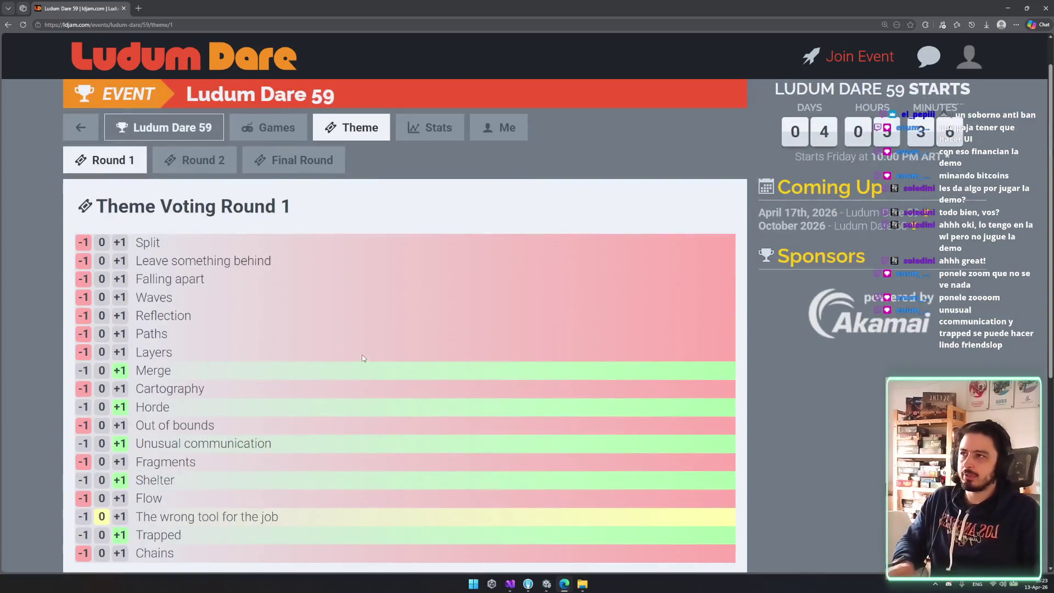
key("ctrl+minus")
left_click(901, 40)
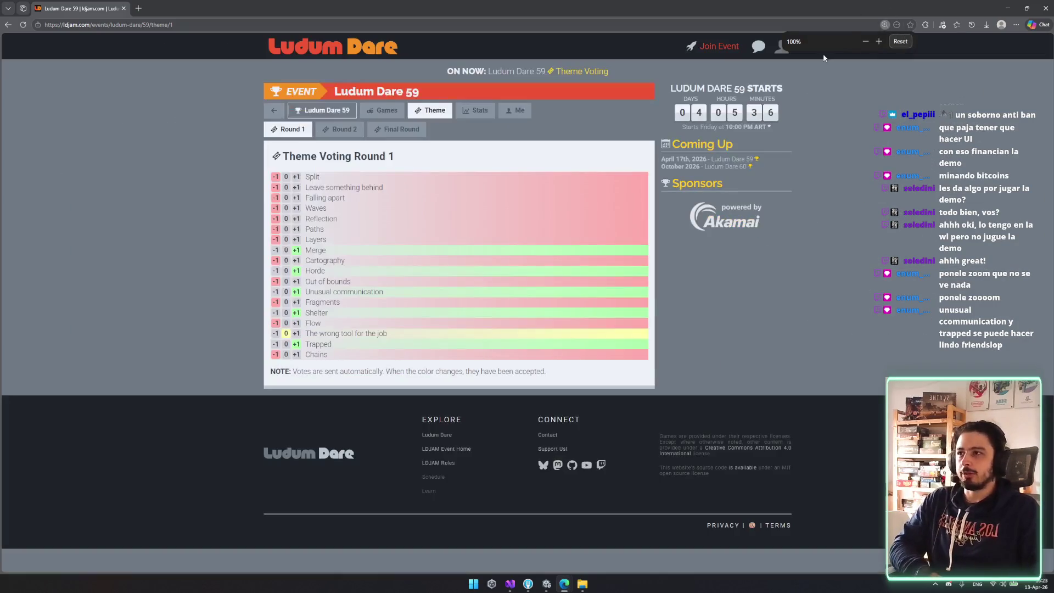
key("alt+Tab")
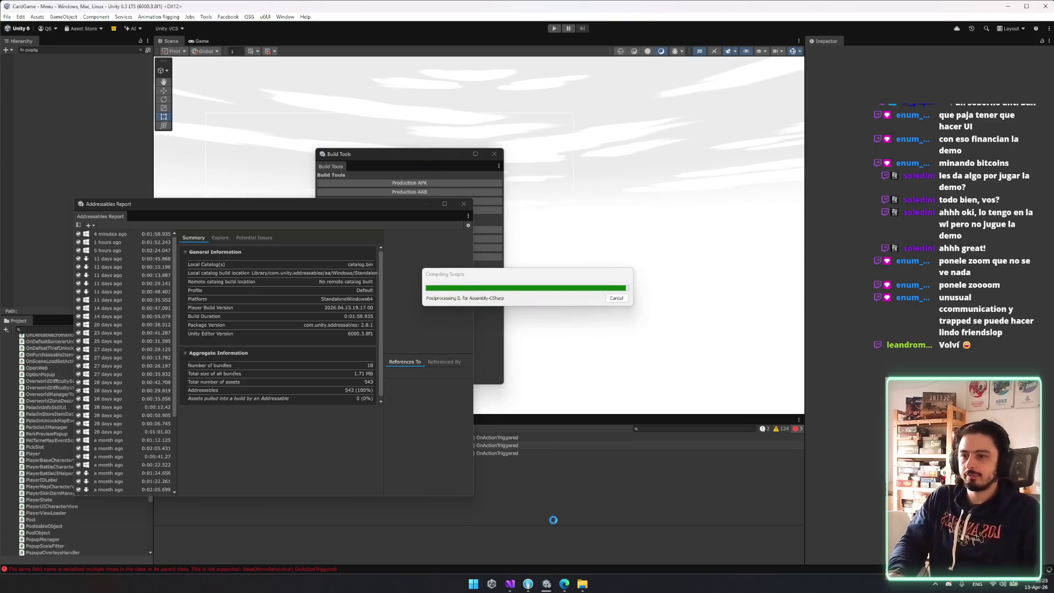
- Run Rogue Slime - Demo.exe from the Production build folder and move its window left
double_click(210, 225)
left_click(213, 272)
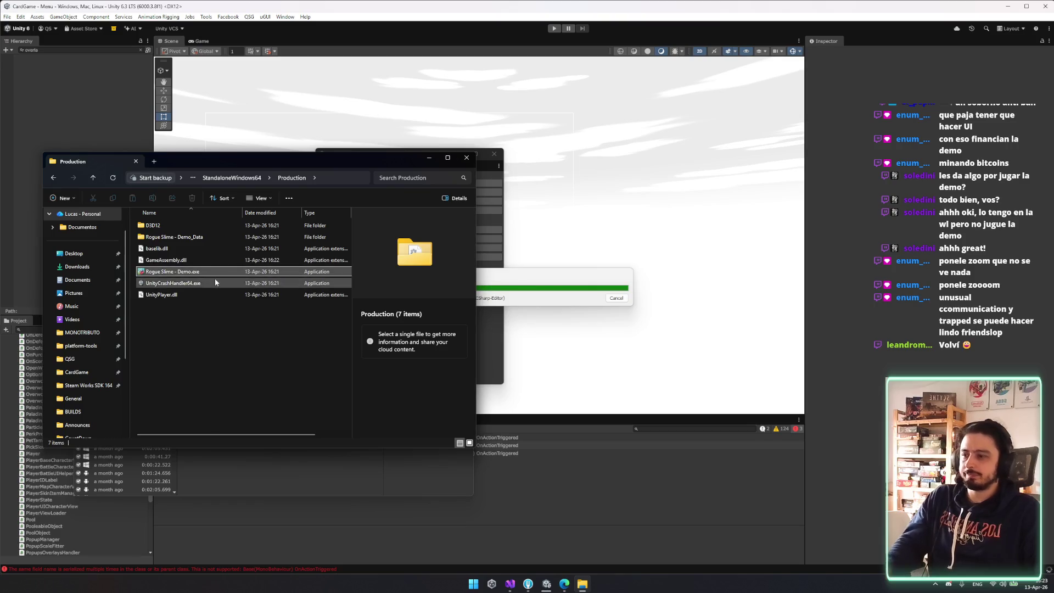
key("F2")
left_click(270, 276)
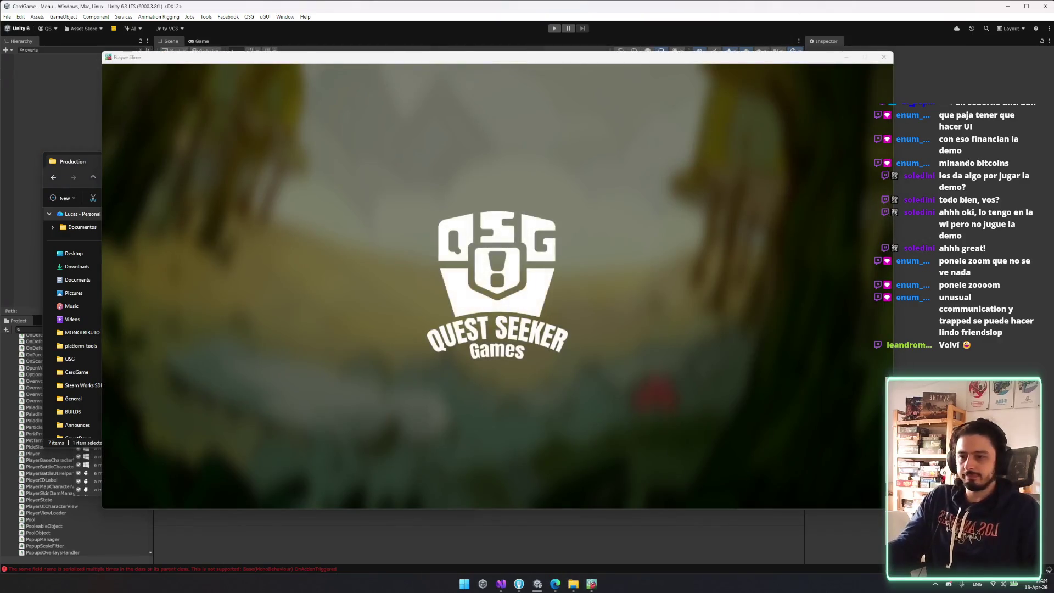
mouse_move(506, 61)
left_mouse_down()
mouse_move(412, 49)
mouse_move(462, 60)
mouse_move(465, 73)
left_mouse_up()
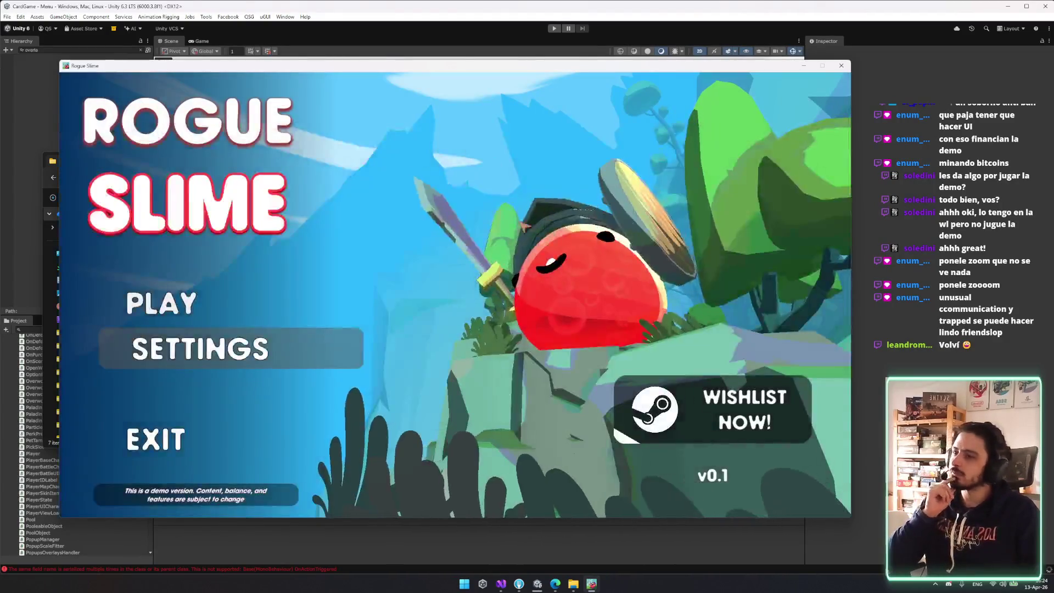
- Preview the Thief and Sorcerer classes and the Armory's Thief upgrade tree
left_click(259, 305)
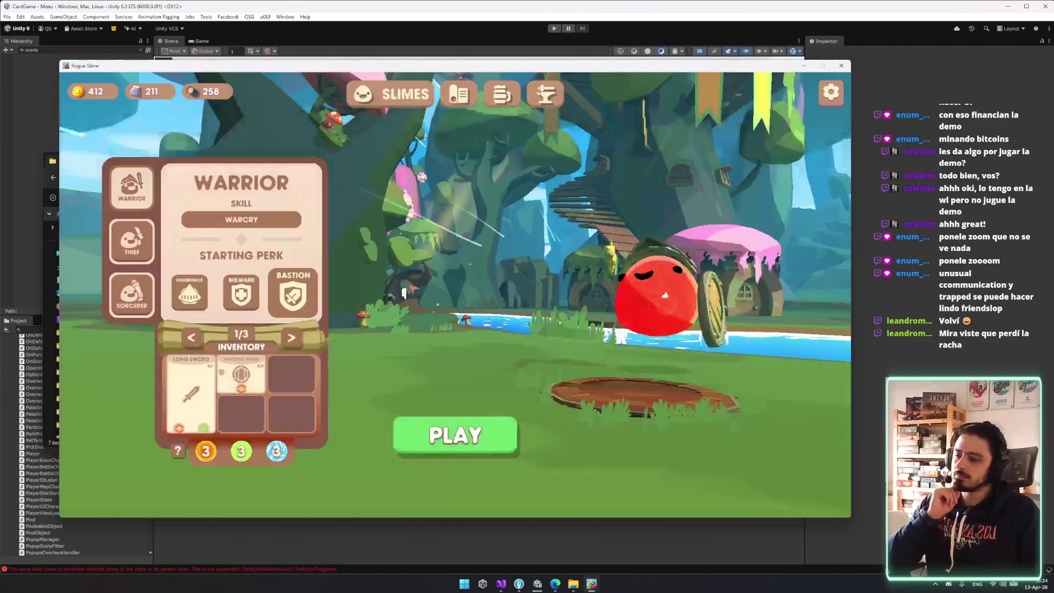
left_click(132, 240)
left_click(132, 295)
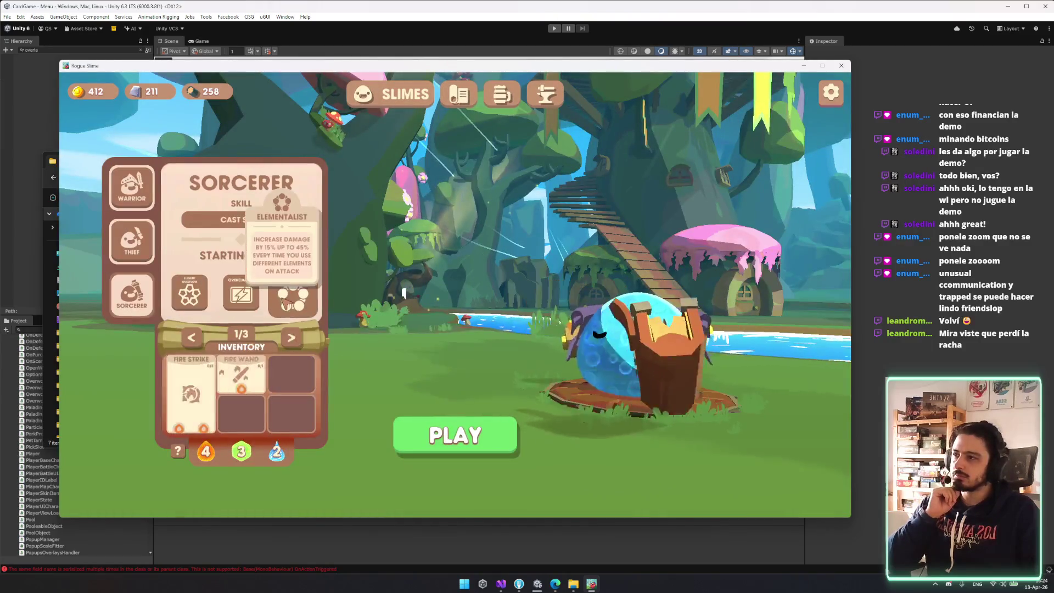
left_click(459, 94)
left_click(558, 94)
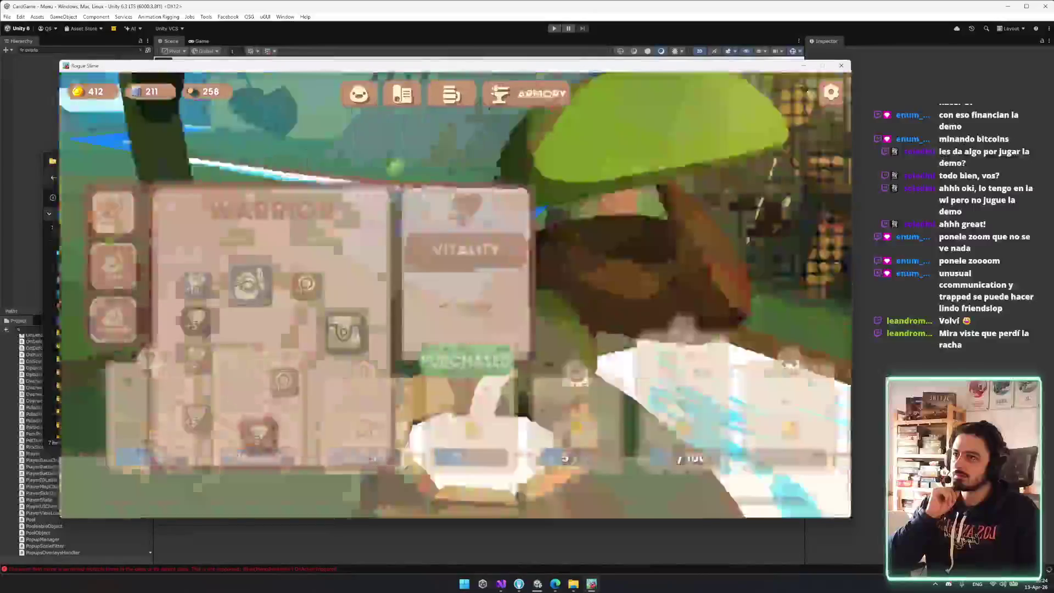
left_click(113, 265)
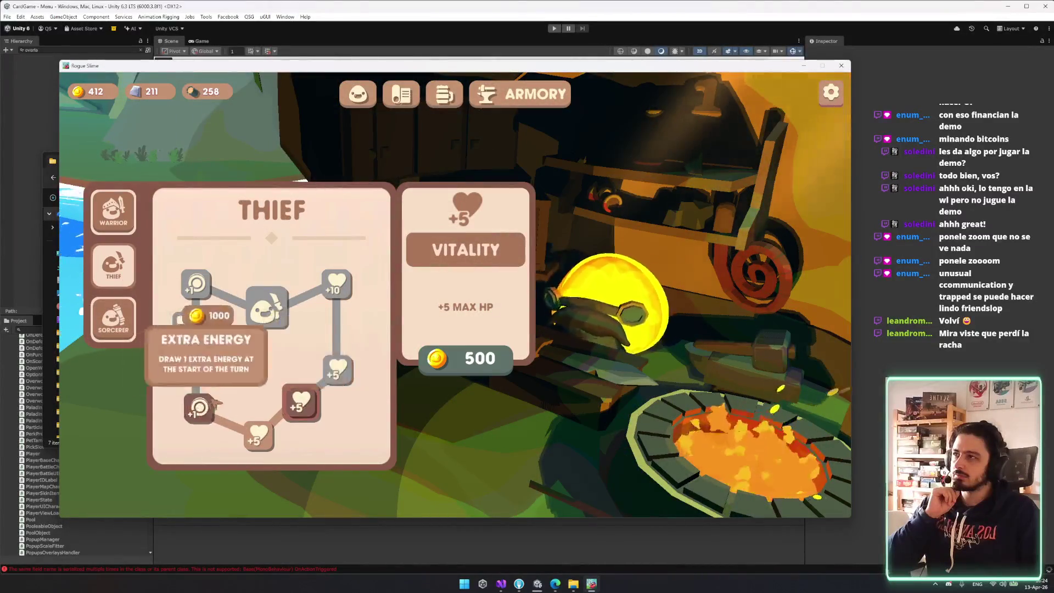
left_click(357, 94)
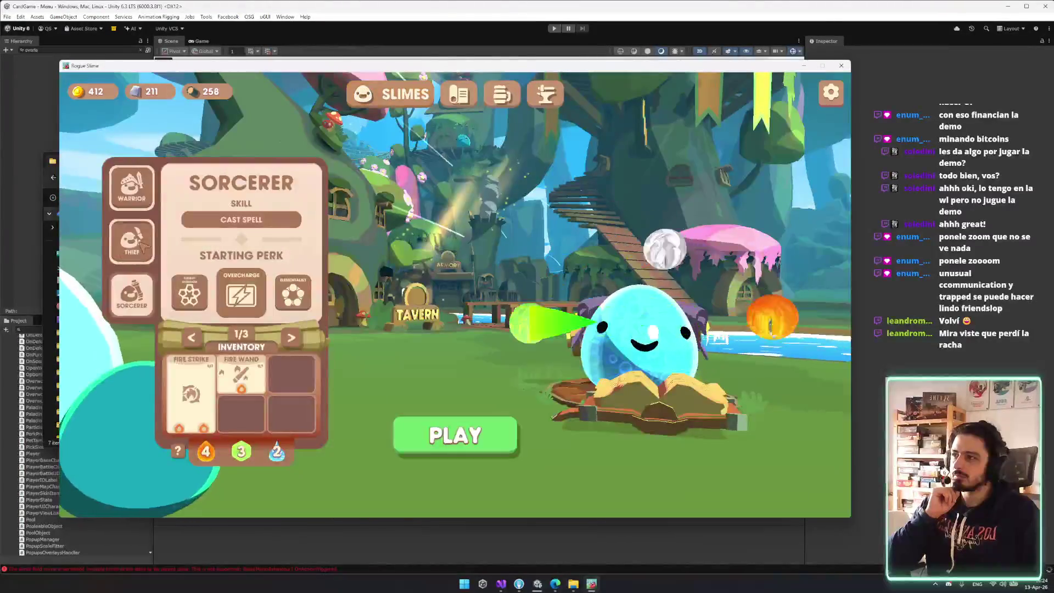
- Select the Thief, cycle its starting inventory and start a run
left_click(132, 241)
left_click(133, 295)
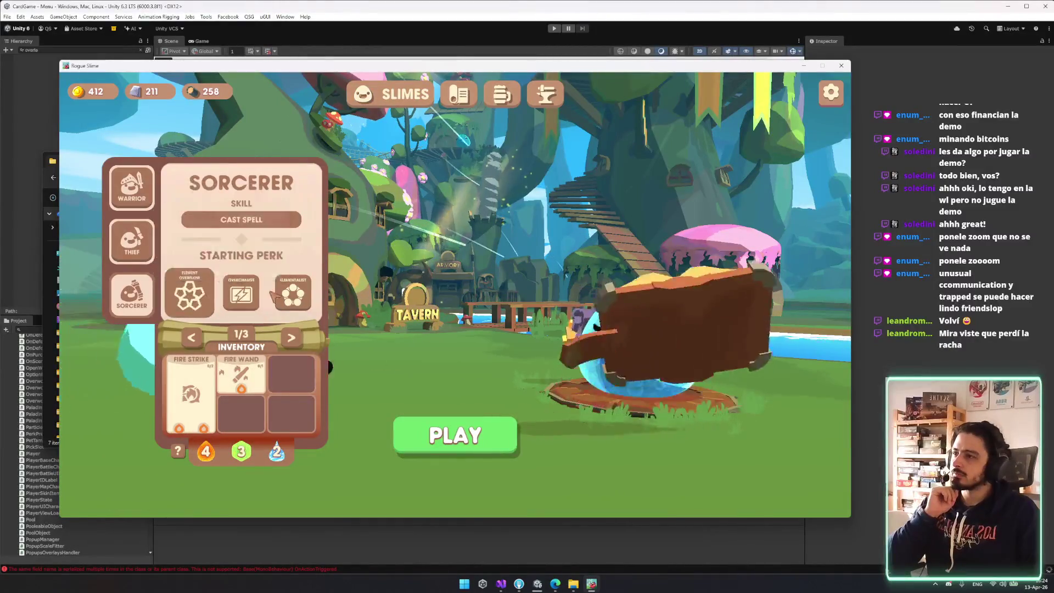
mouse_move(239, 296)
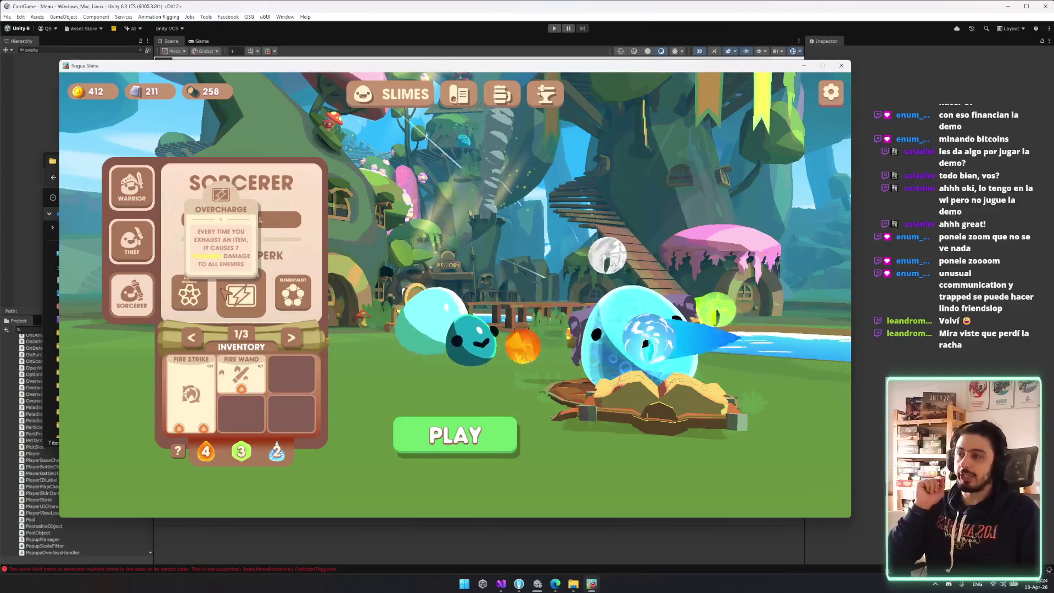
left_click(131, 242)
mouse_move(291, 299)
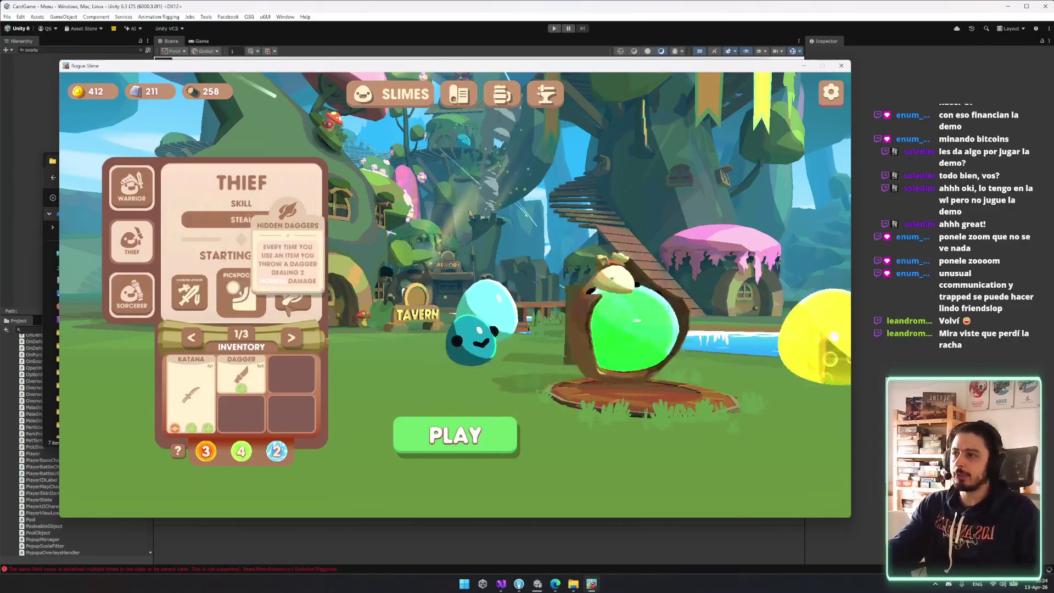
left_click(290, 337)
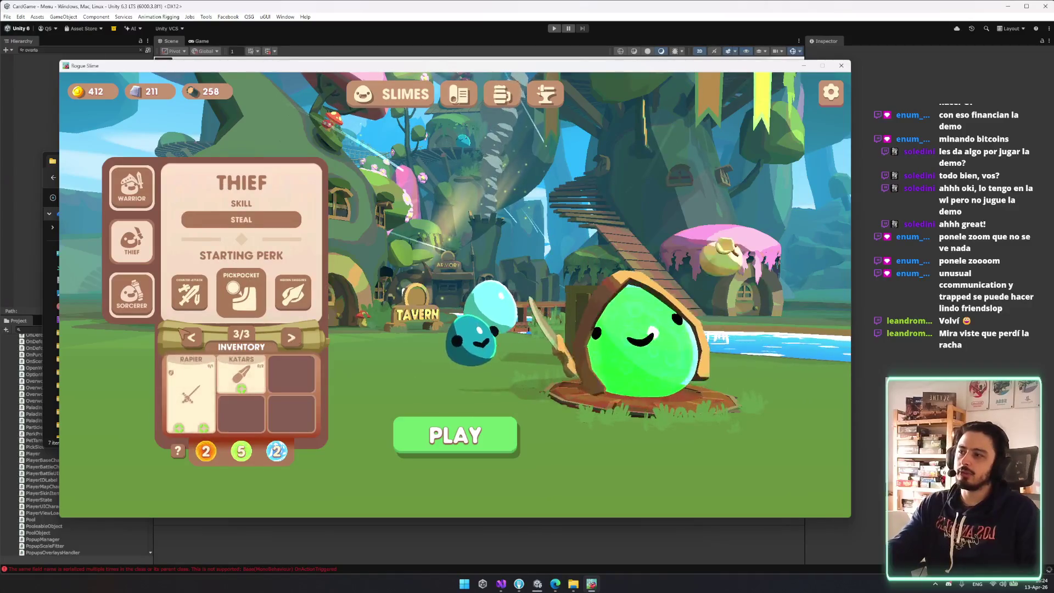
left_click(487, 443)
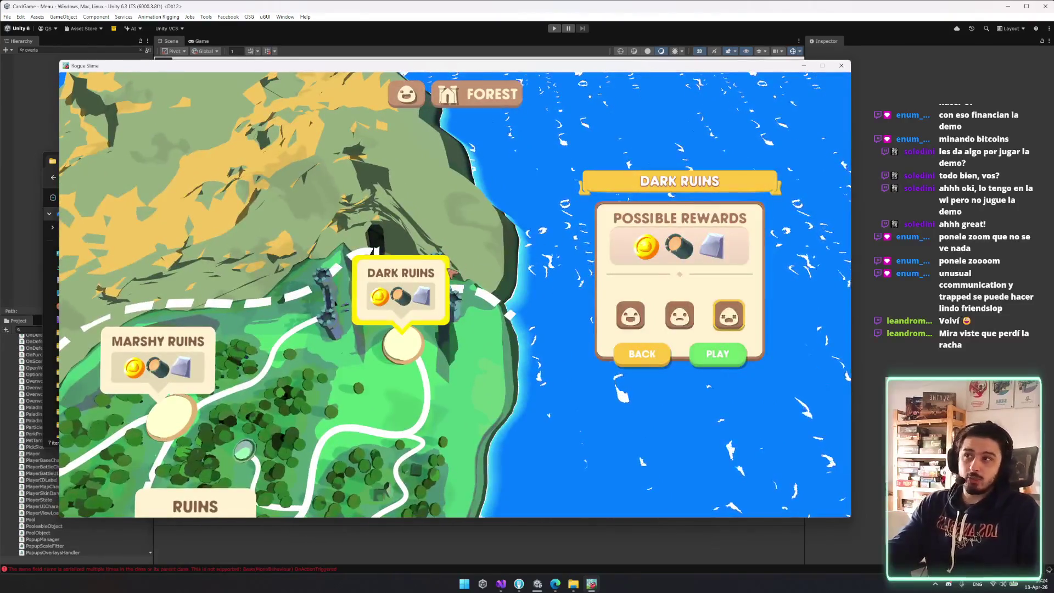
- Browse the Tavern, Town Hall and Armory, inspecting the Thief's Extra Energy upgrade cost
left_click(718, 353)
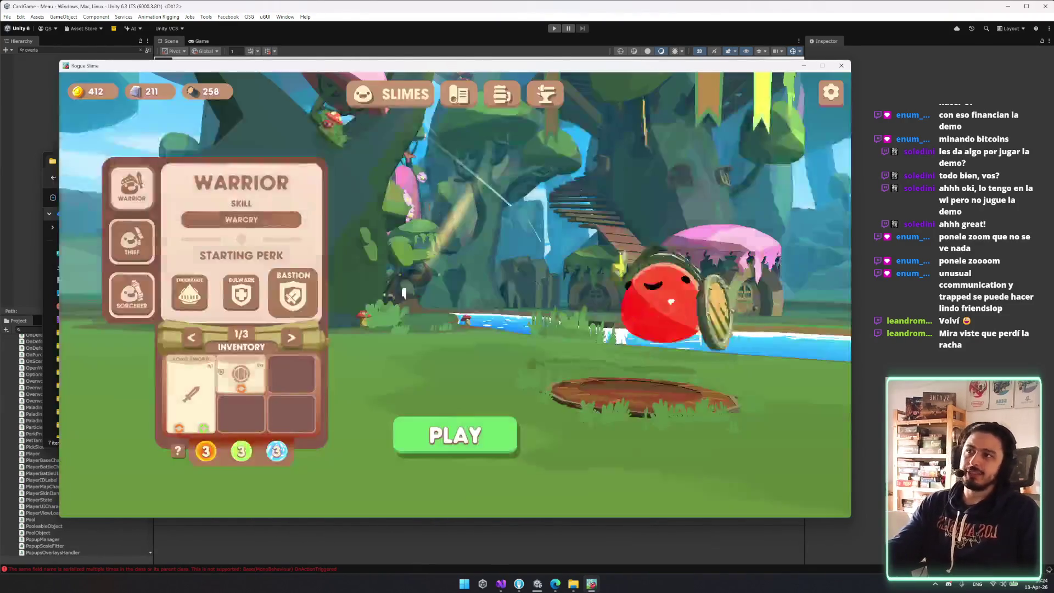
left_click(493, 94)
left_click(404, 93)
left_click(563, 95)
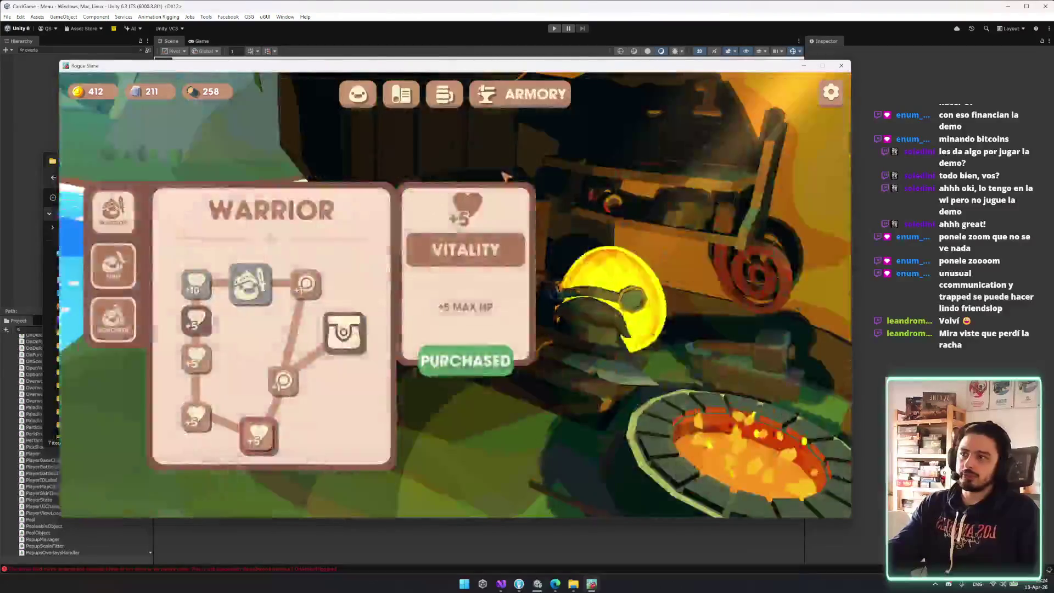
left_click(113, 265)
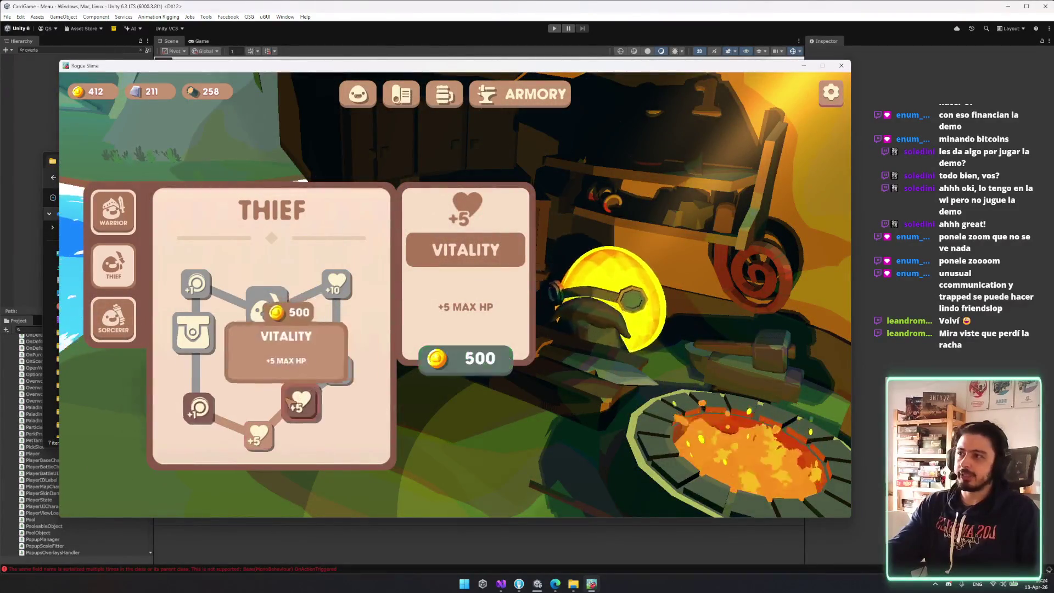
left_click(199, 408)
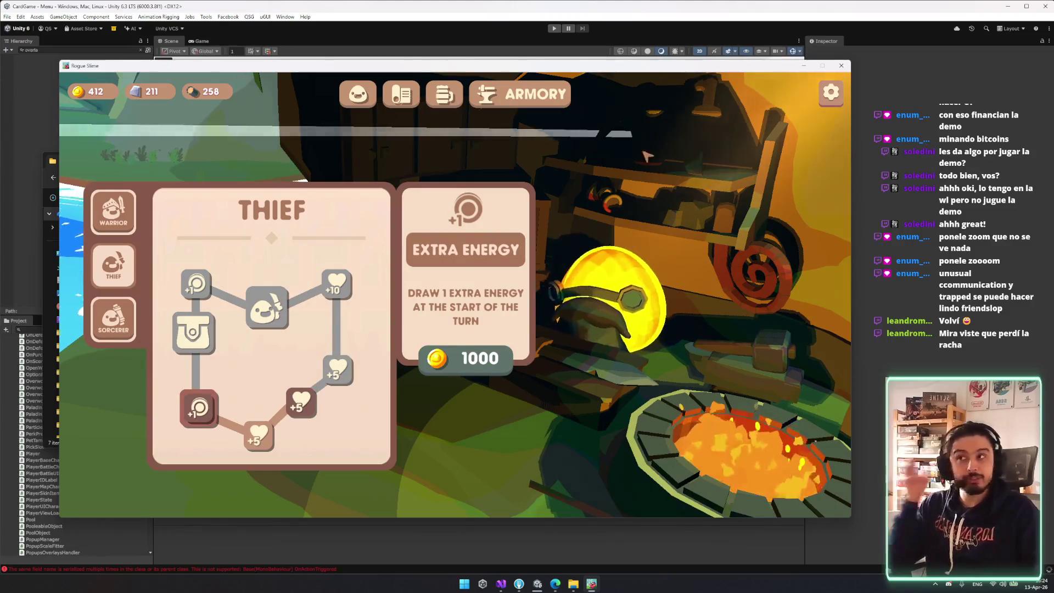
left_click(401, 95)
left_click(461, 95)
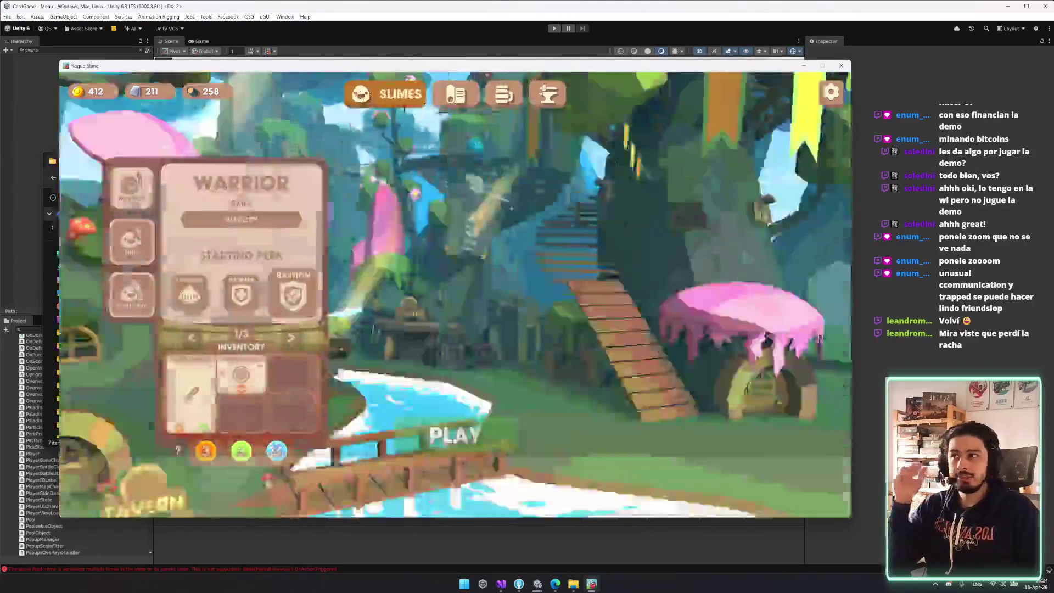
- Start a Thief run into Marshy Ruins and begin the battle against Robin Goo
left_click(141, 256)
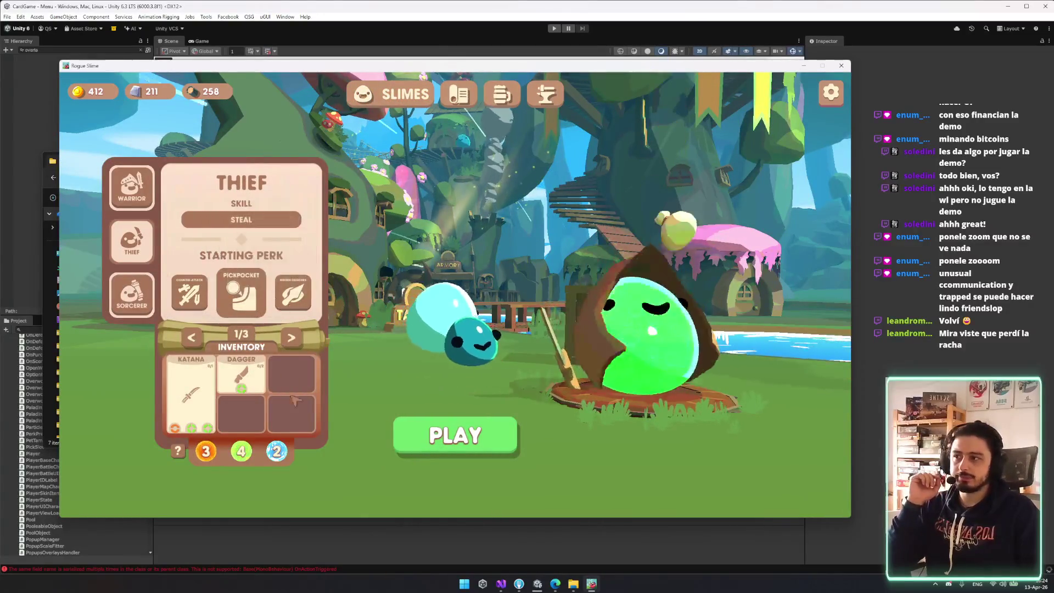
left_click(439, 436)
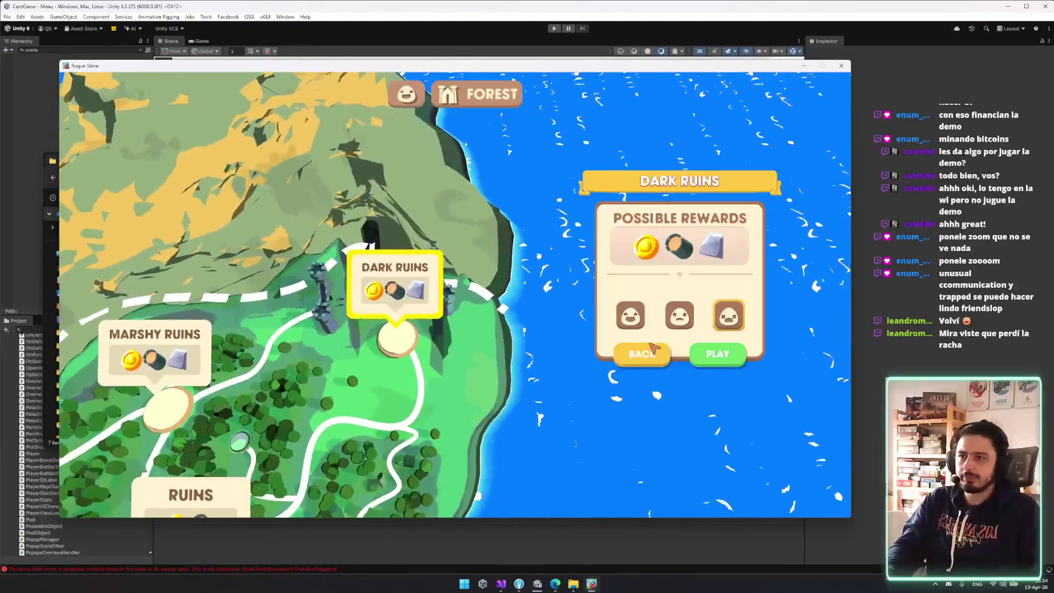
left_click(717, 354)
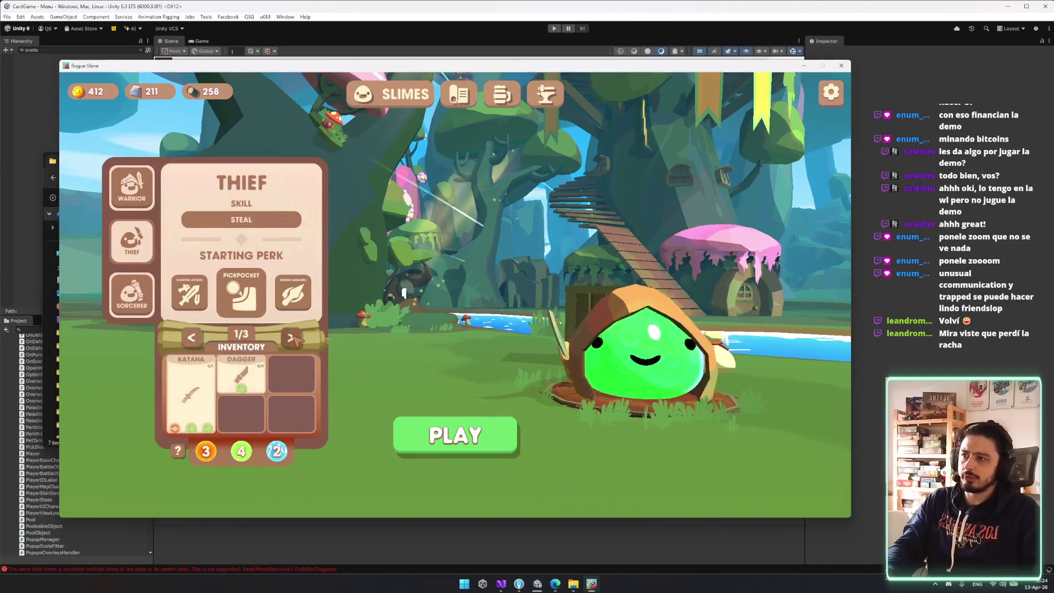
left_click(486, 423)
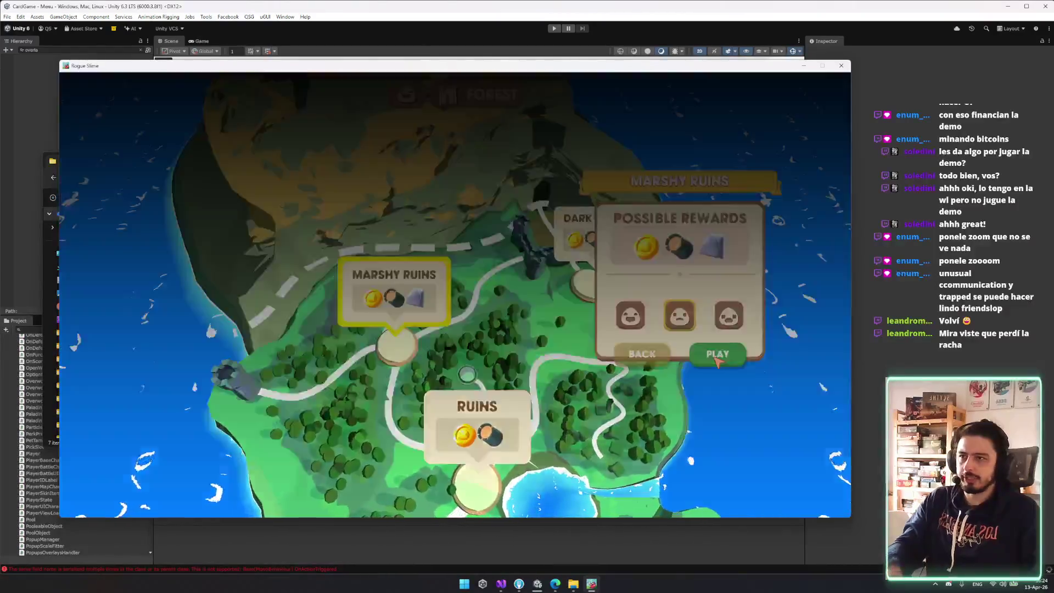
left_click(717, 355)
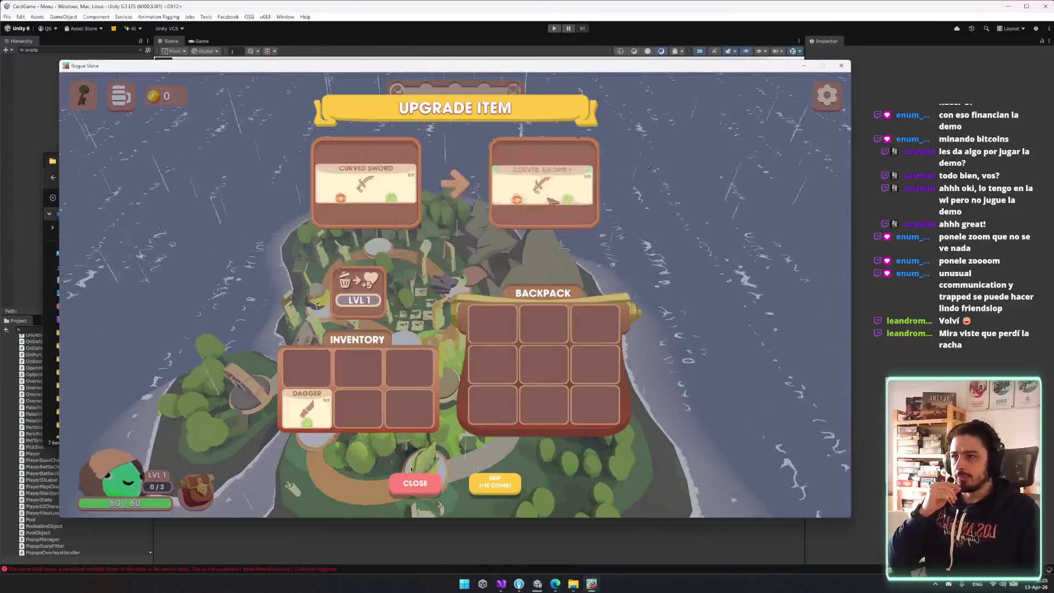
left_click(417, 494)
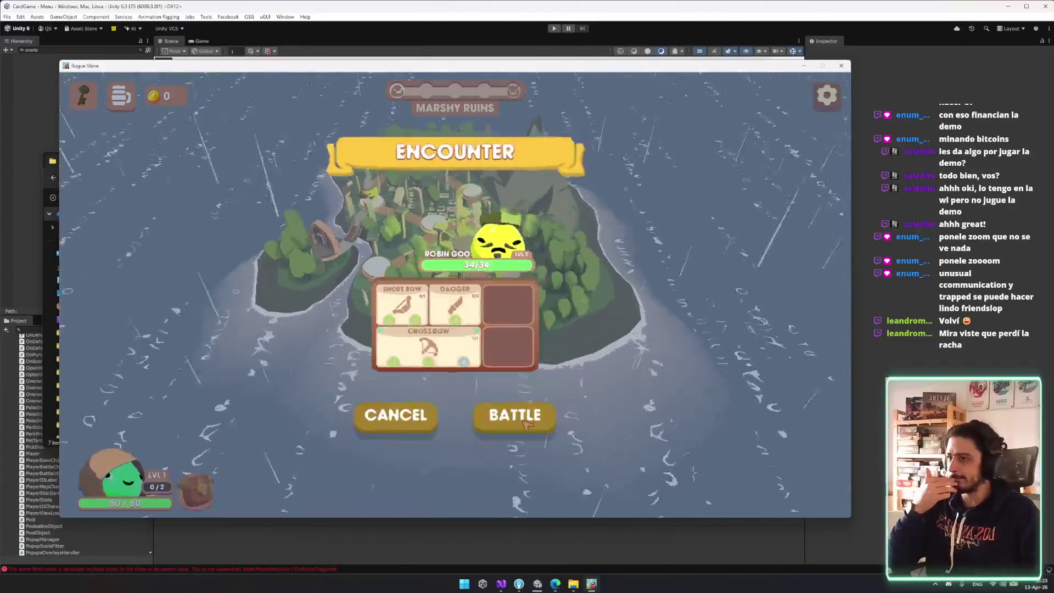
left_click(525, 424)
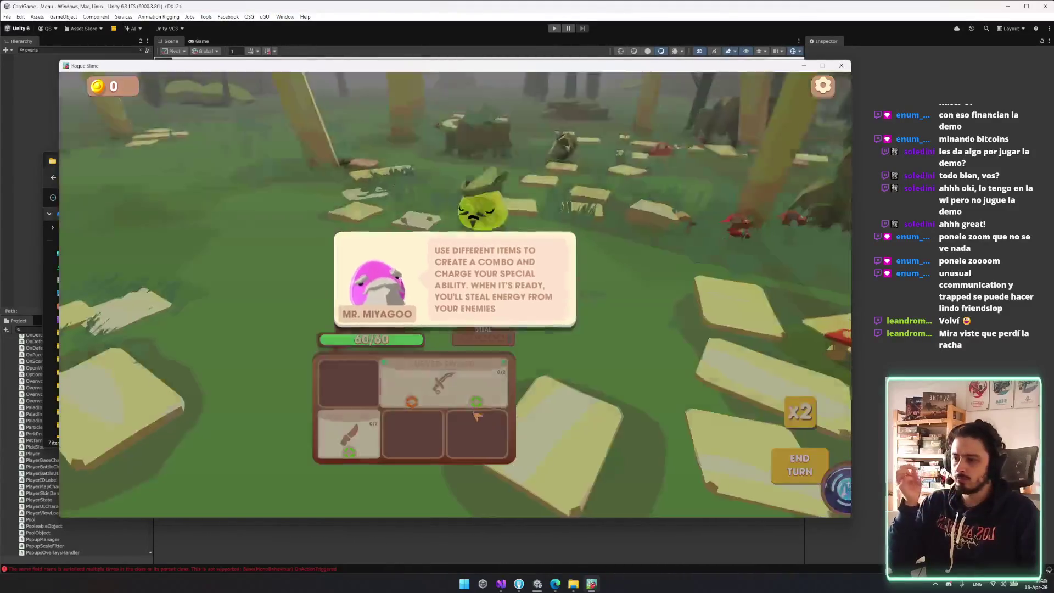
- Beat Robin Goo using the Dagger and put the Crossbow reward in the inventory
left_click(644, 391)
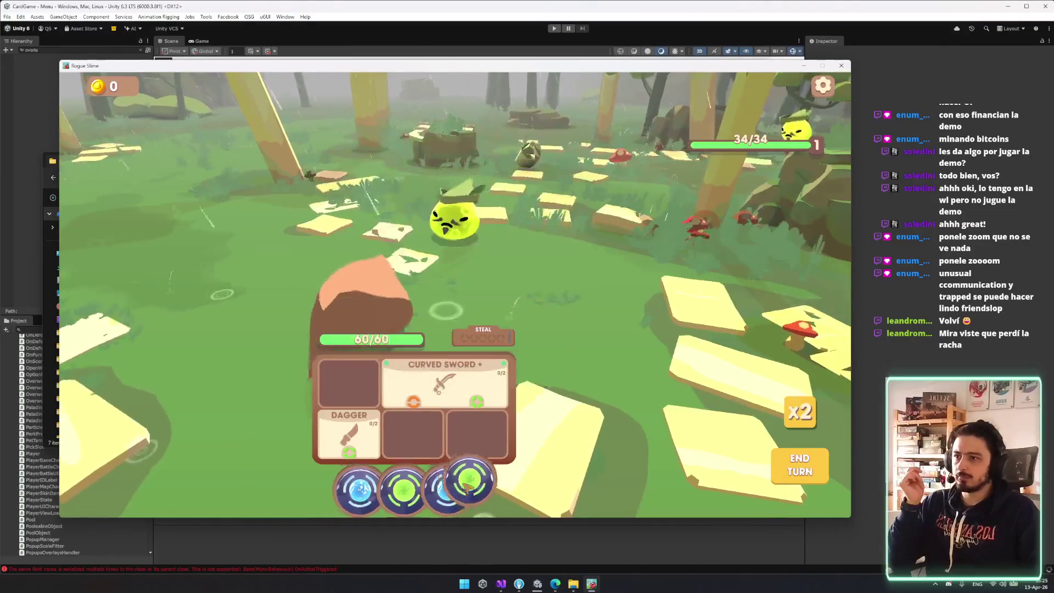
left_click_drag(389, 490, 350, 459)
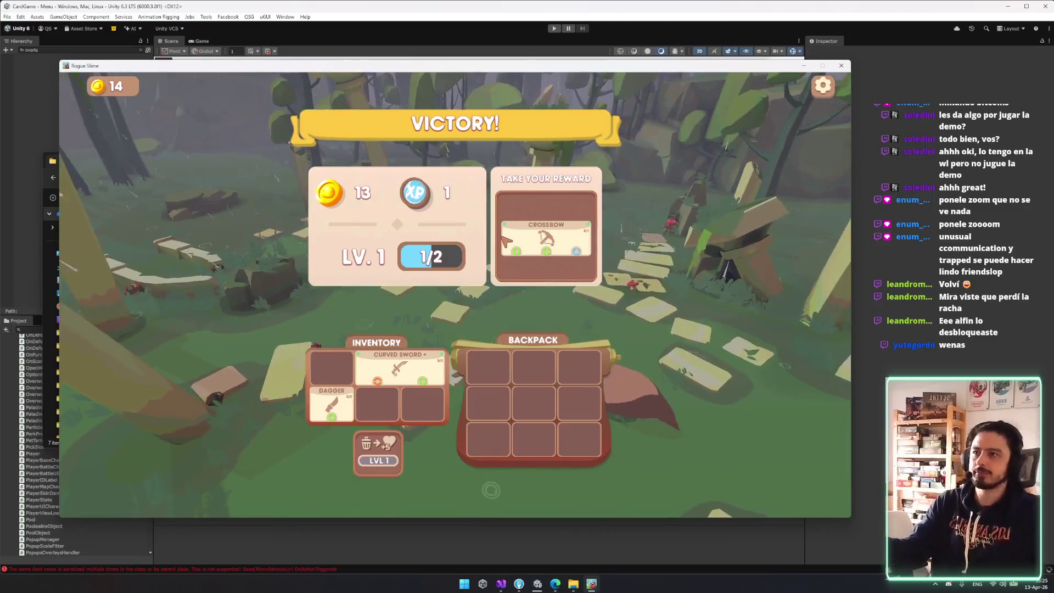
left_click_drag(505, 240, 377, 403)
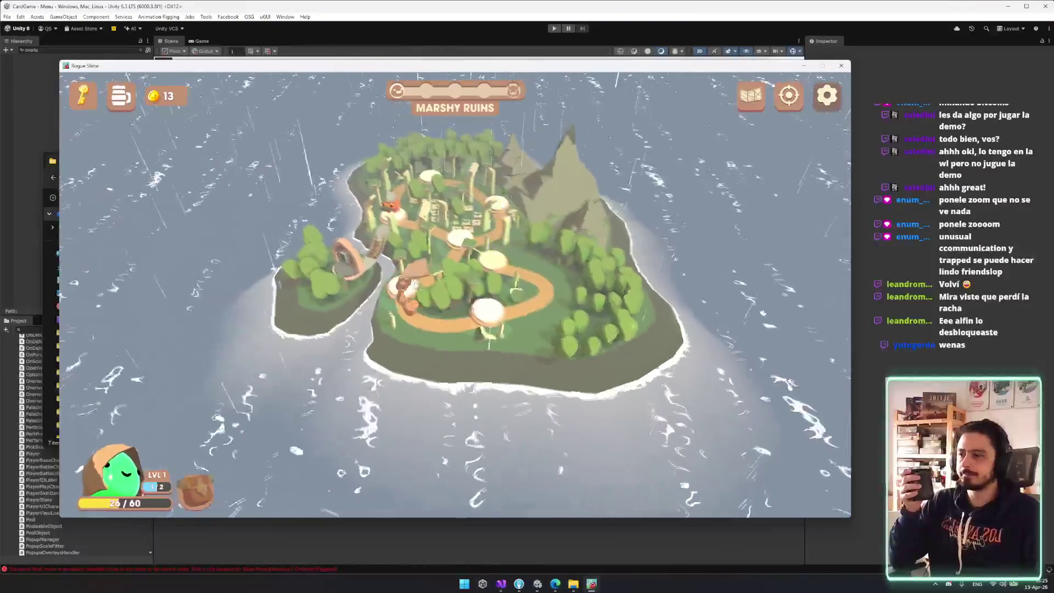
left_click(475, 428)
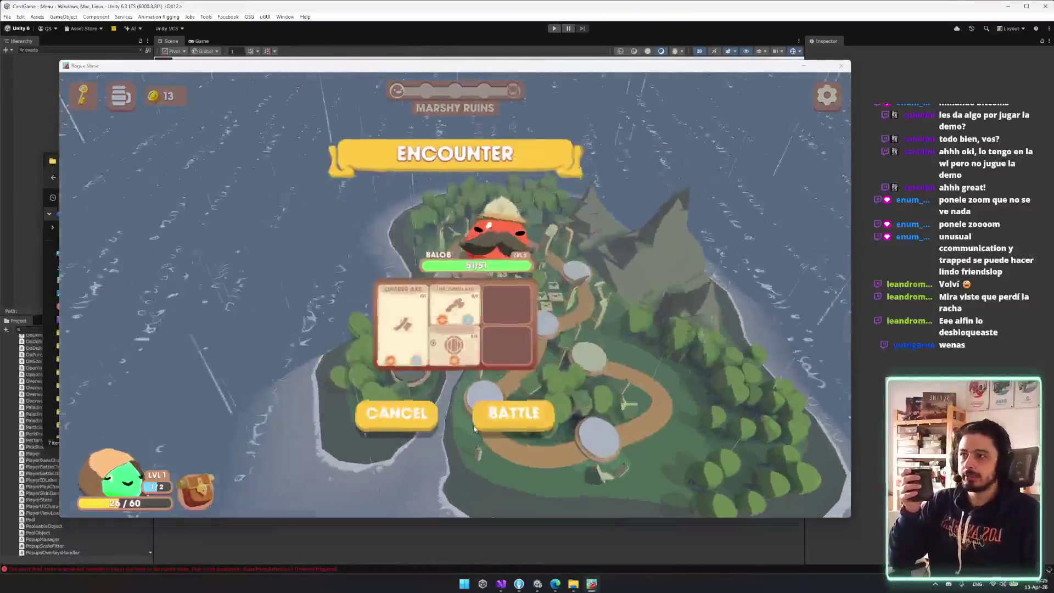
- Start the Balob battle and bring the game window back to the front
left_click(476, 422)
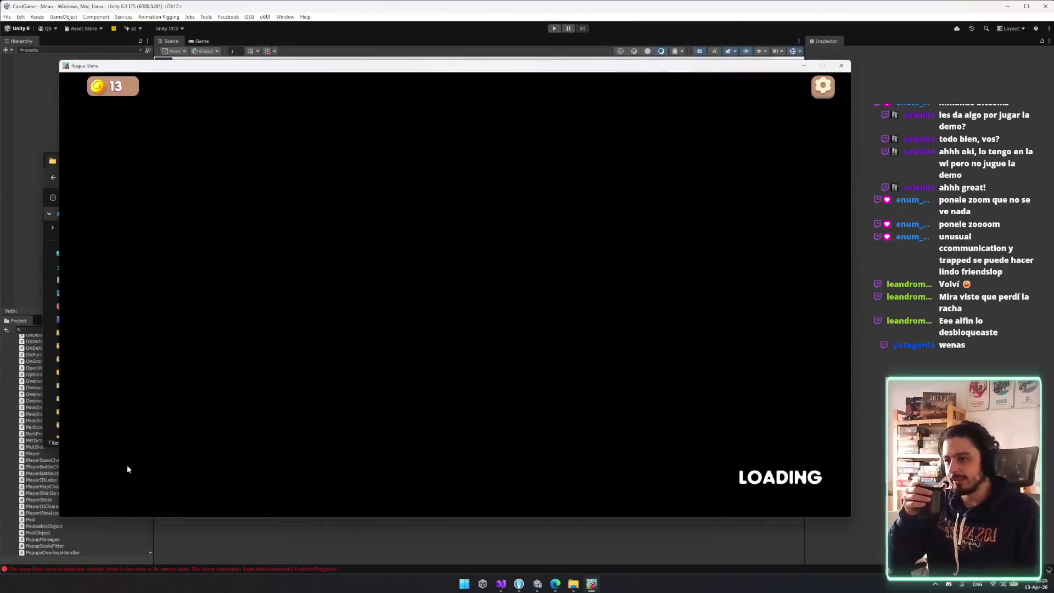
key("alt+Tab")
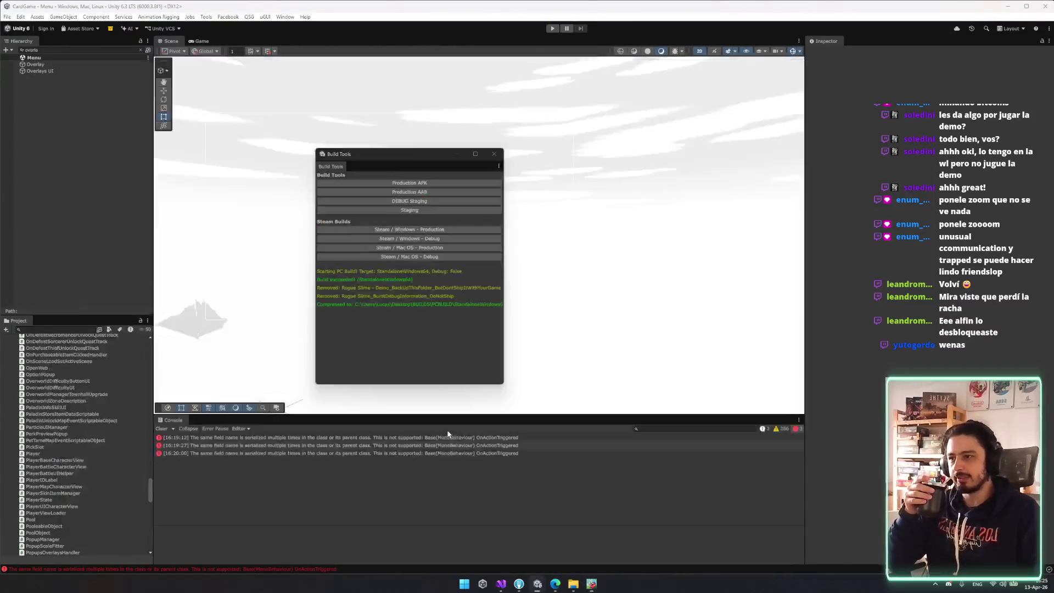
left_click(591, 584)
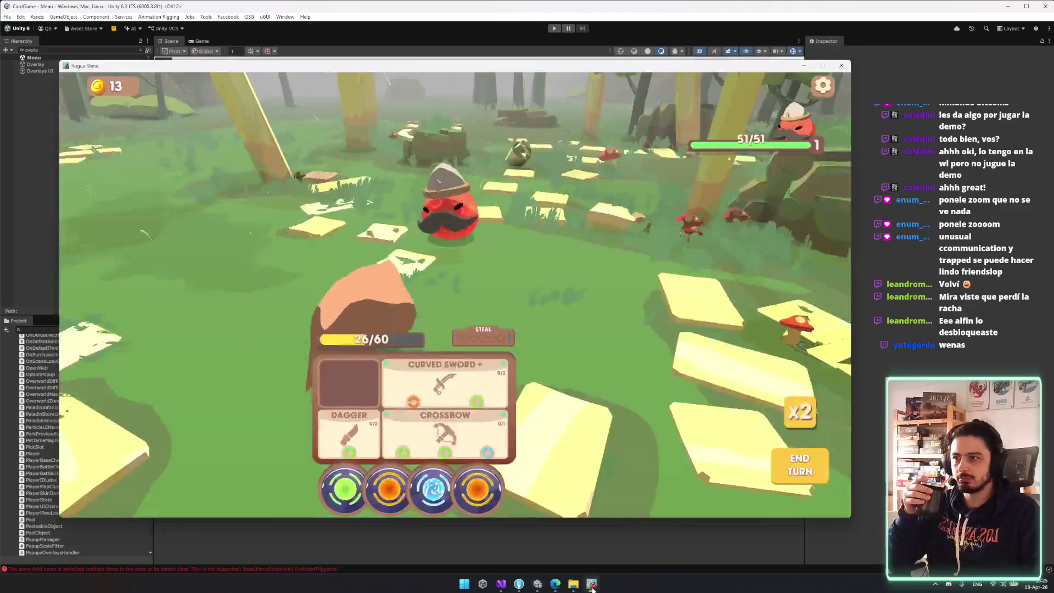
left_click(591, 585)
left_click(592, 584)
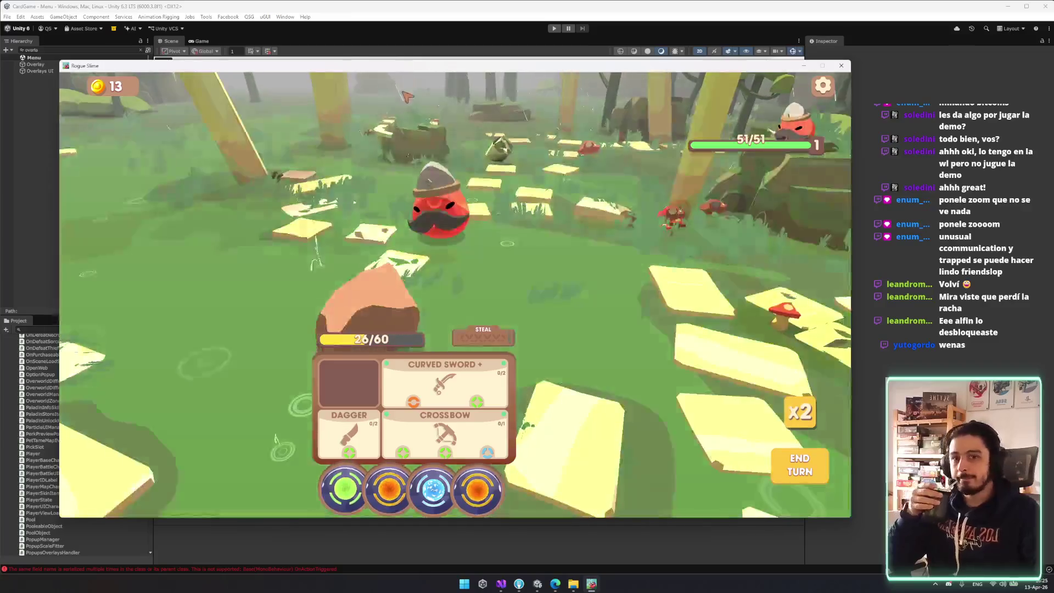
- Defeat the Balob with the Curved Sword and Crossbow, then pick green energy
mouse_move(445, 384)
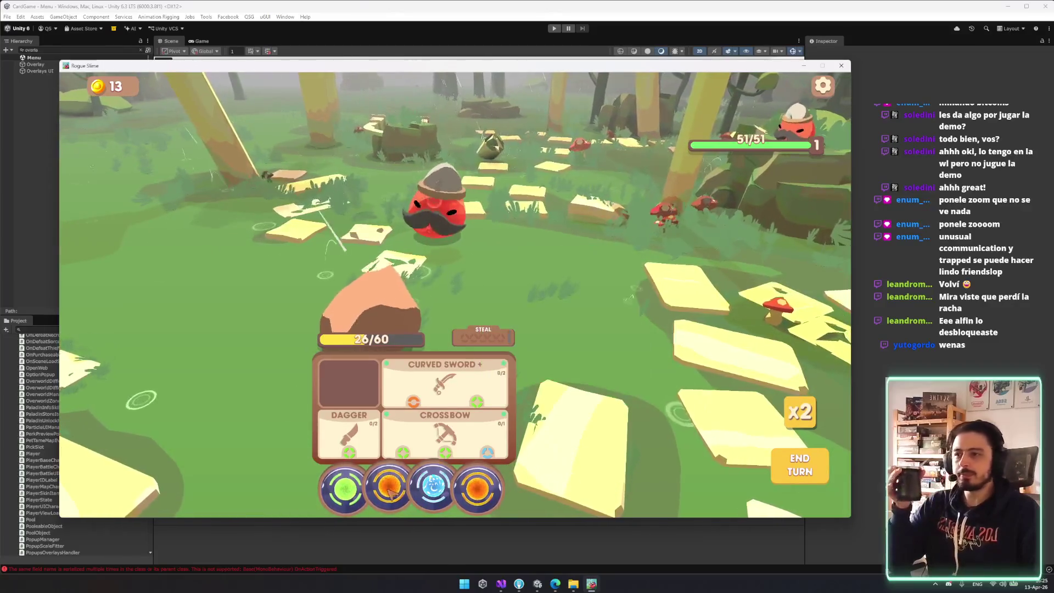
mouse_move(790, 124)
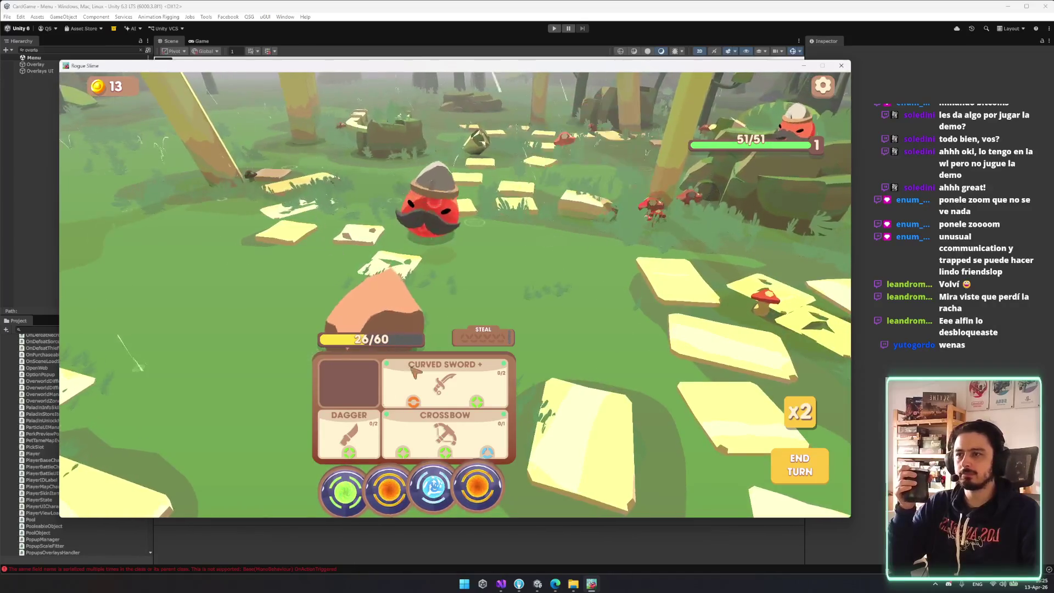
mouse_move(388, 488)
left_mouse_down()
mouse_move(394, 457)
mouse_move(385, 483)
mouse_move(444, 455)
mouse_move(420, 454)
mouse_move(439, 387)
left_mouse_up()
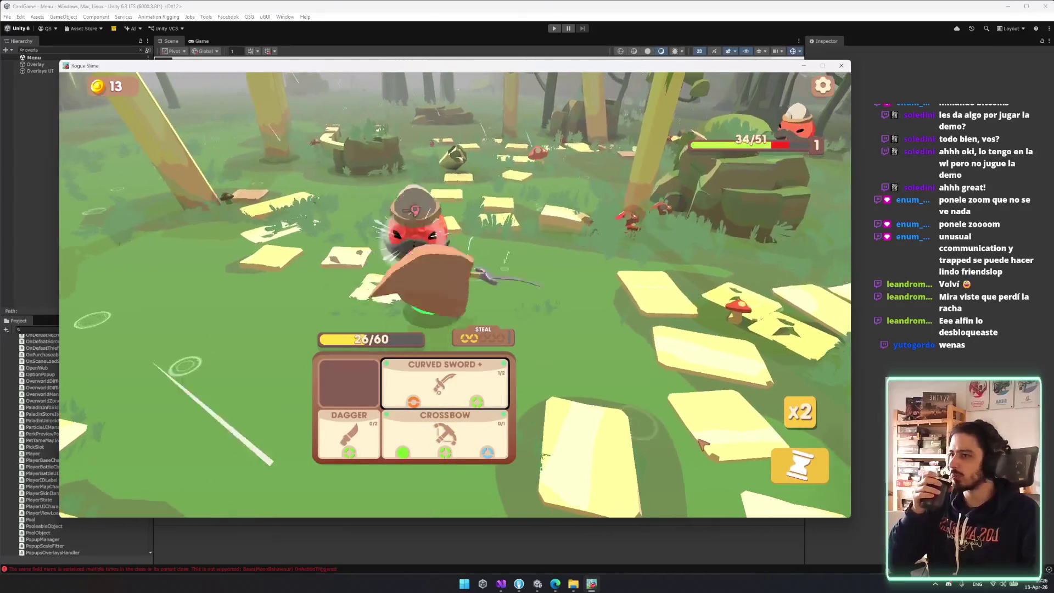
left_click(802, 475)
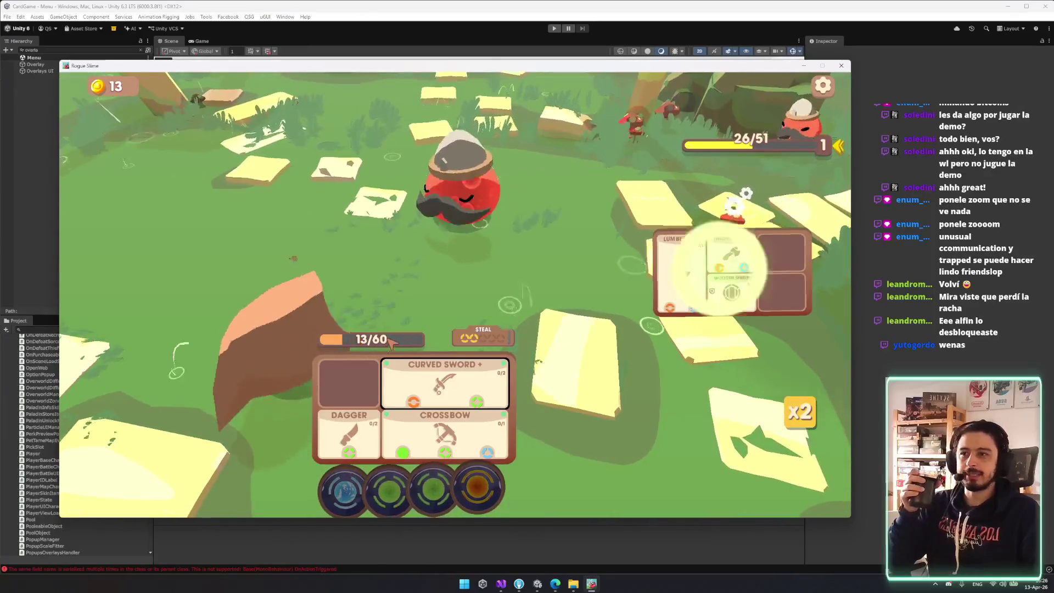
left_click_drag(344, 488, 445, 434)
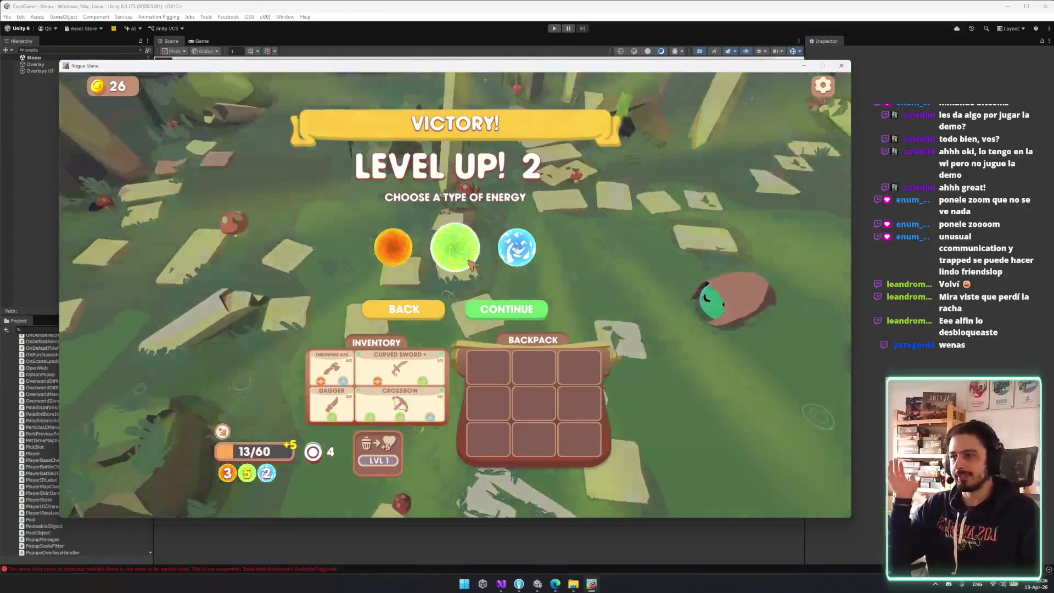
left_click(468, 262)
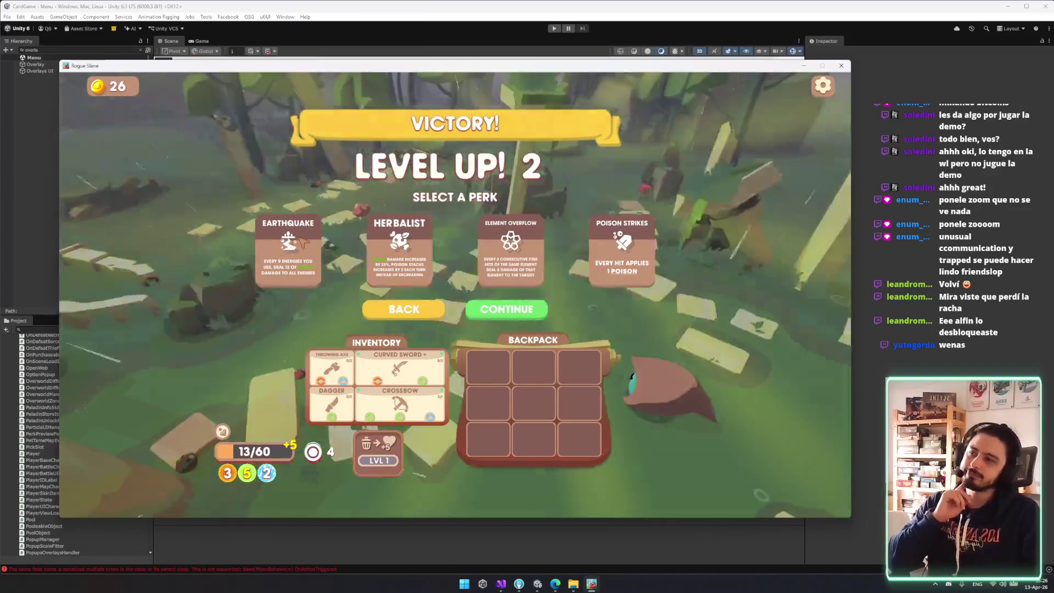
- Confirm the perk, heal to 38/65 HP, ignore the Magical Grove and advance to Slurpy
left_click(515, 305)
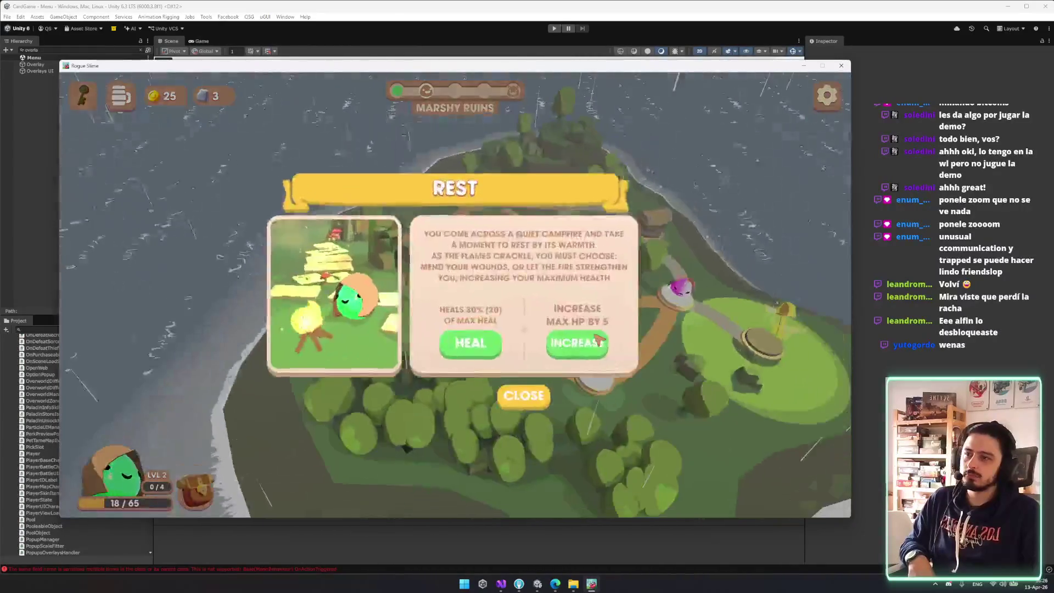
left_click(476, 339)
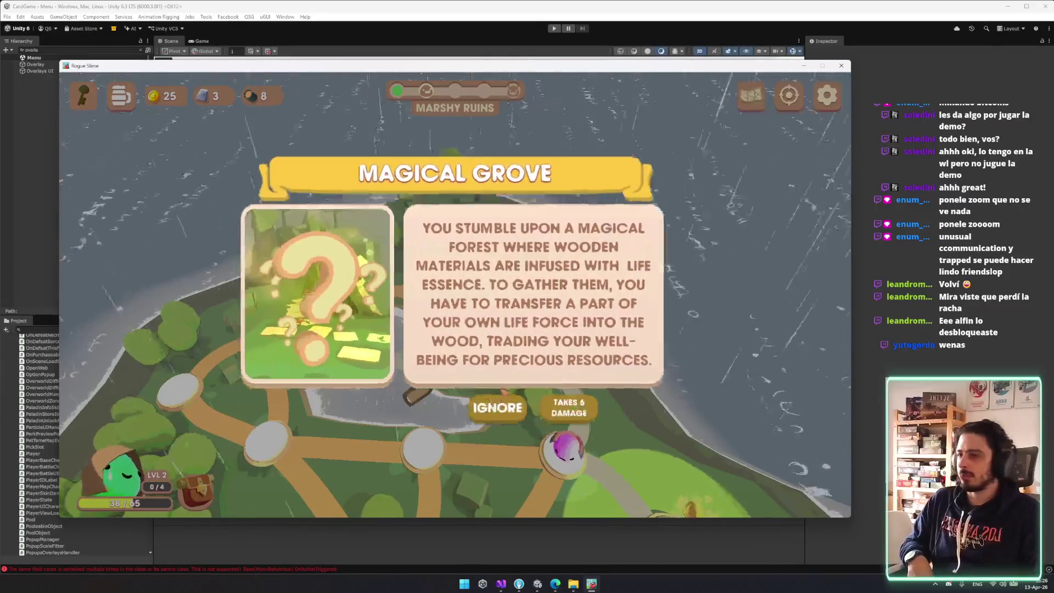
left_click(497, 406)
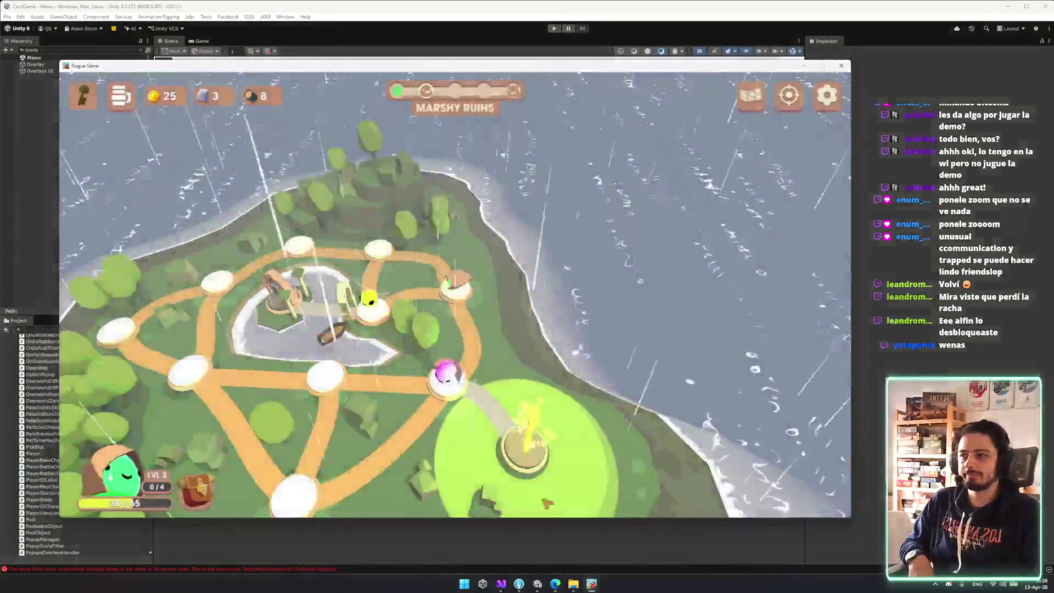
left_click(500, 394)
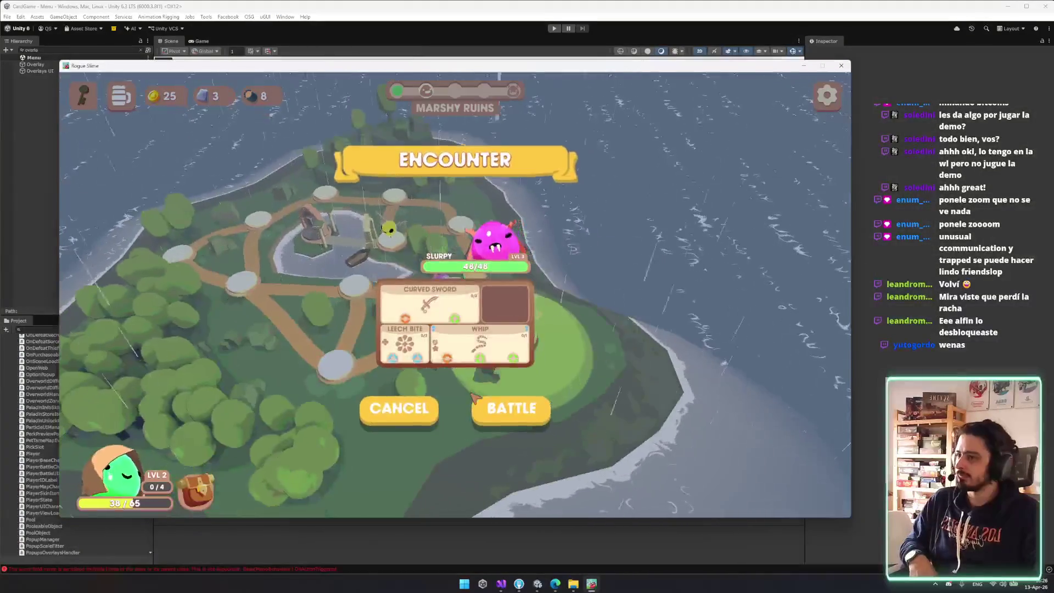
- Defeat Slurpy with the Curved Sword, equip Leech Bite and move the Dagger to the backpack
left_click(532, 410)
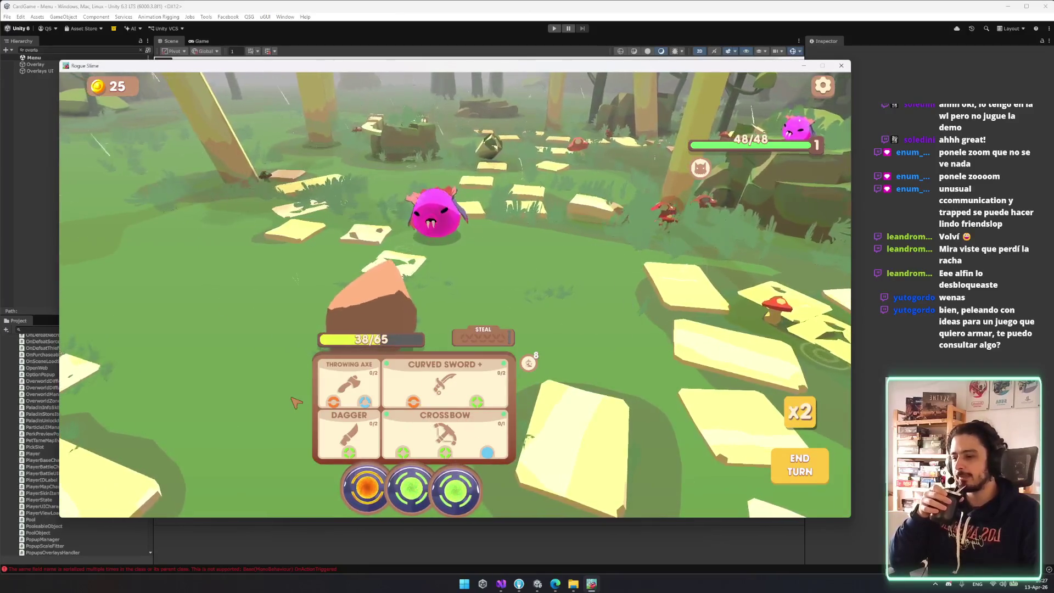
mouse_move(414, 488)
left_mouse_down()
mouse_move(439, 444)
mouse_move(430, 384)
left_mouse_up()
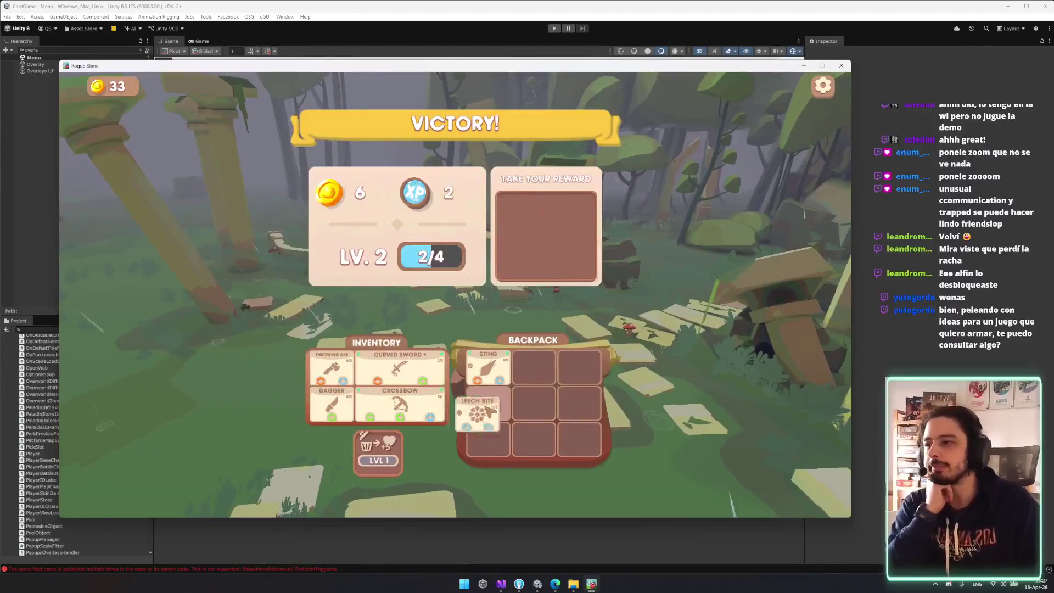
left_click_drag(490, 410, 509, 389)
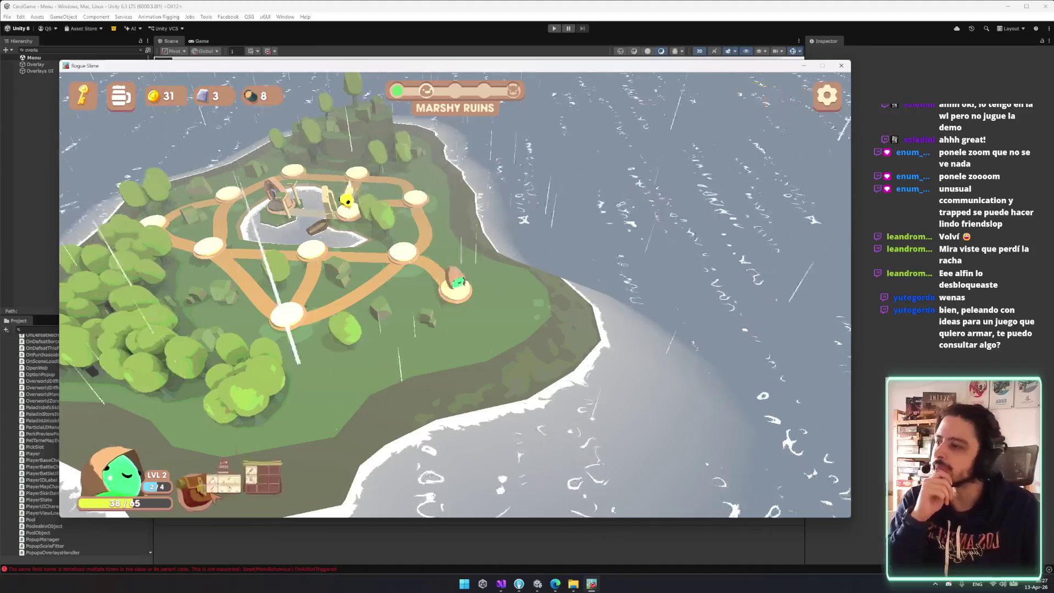
left_click_drag(258, 467, 524, 409)
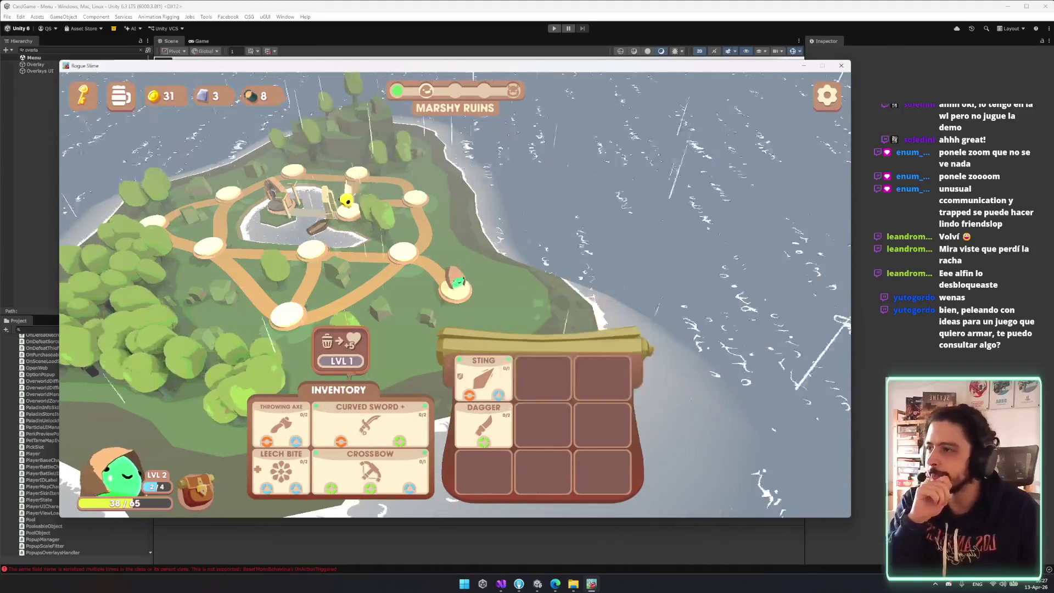
left_click(348, 211)
- Start the battle against the flying 44/44 HP bee, then switch to the Grim Quest store page
left_click(456, 293)
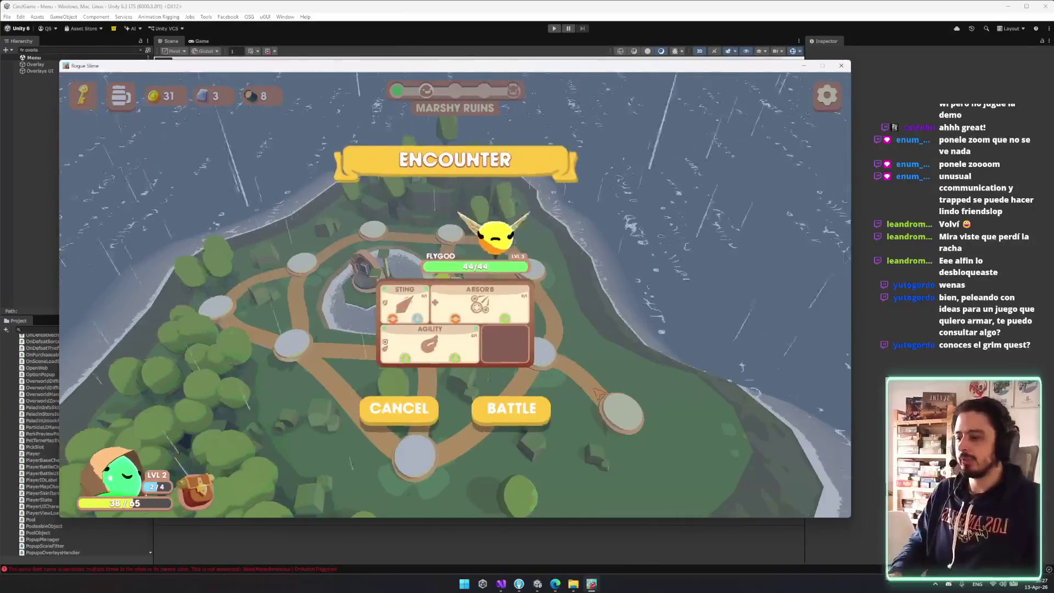
left_click(510, 408)
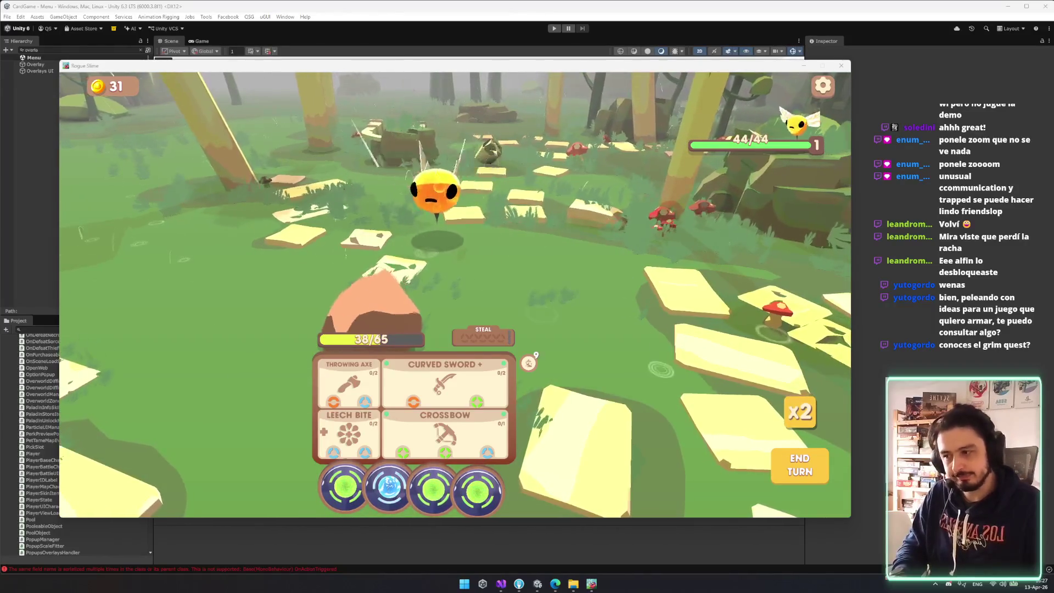
key("alt+Tab")
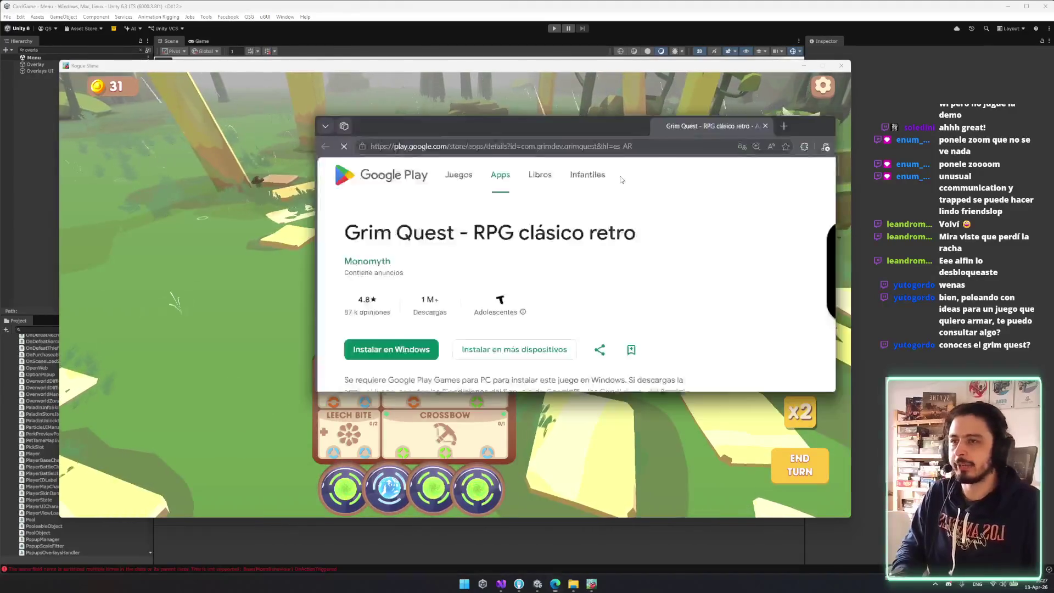
- Maximize the Grim Quest Play Store page and view its first screenshot
double_click(632, 122)
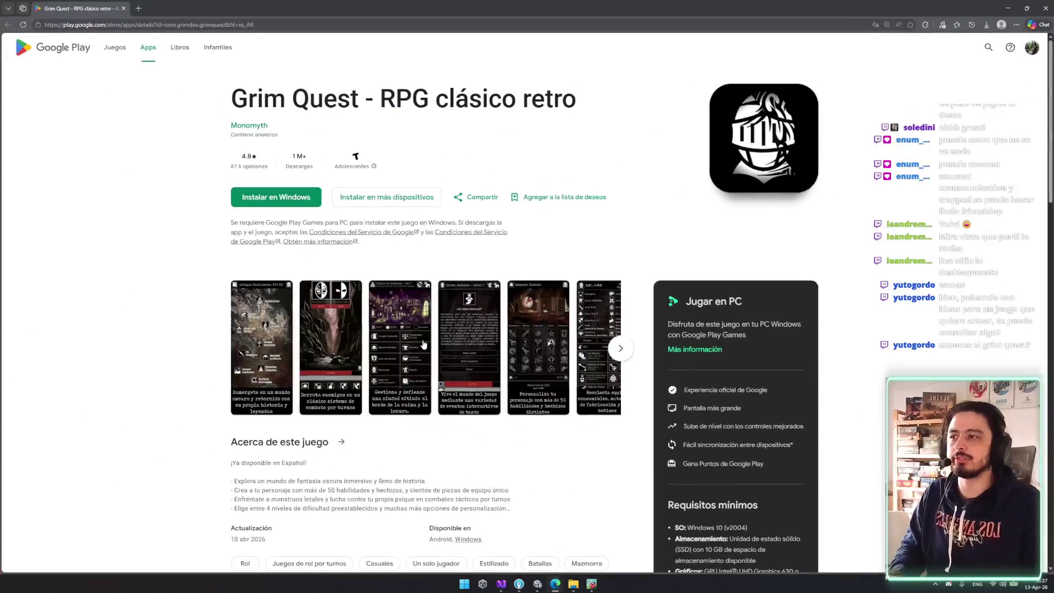
left_click(398, 346)
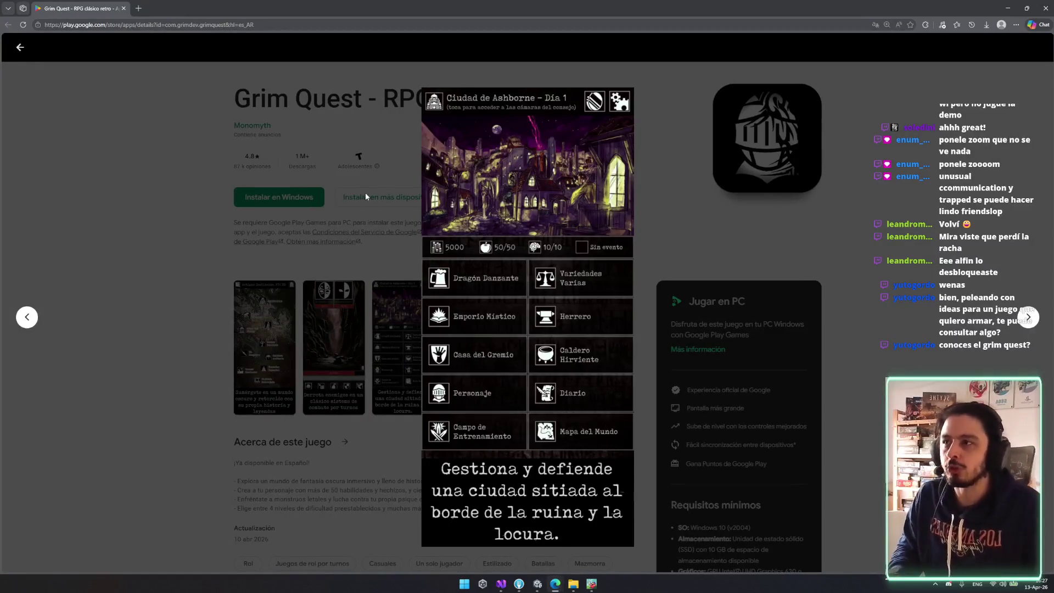
left_click(365, 192)
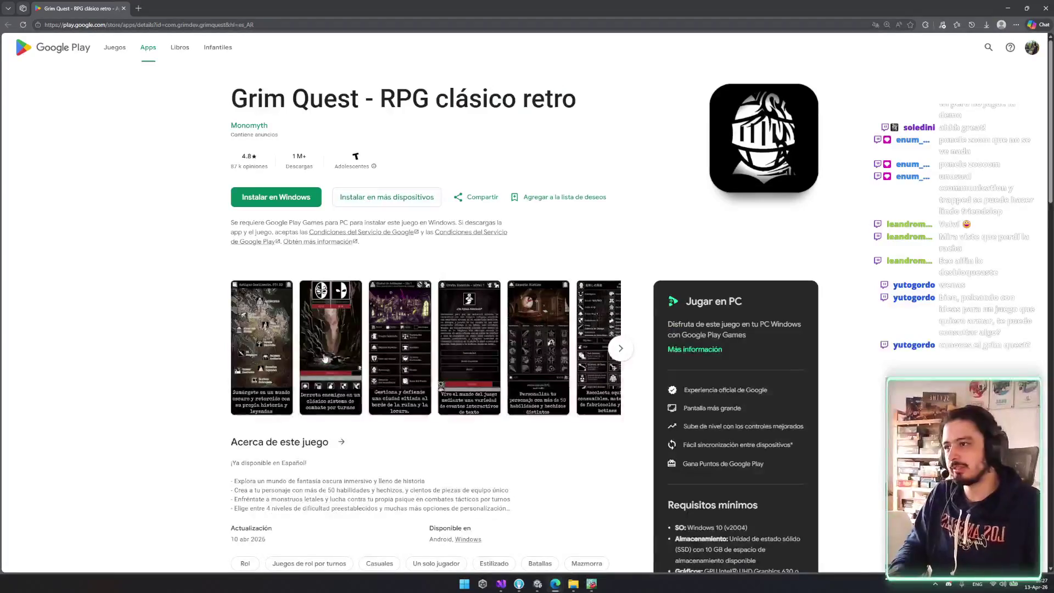
scroll(316, 324, "down", 2)
scroll(317, 325, "down", 1)
scroll(287, 295, "up", 1)
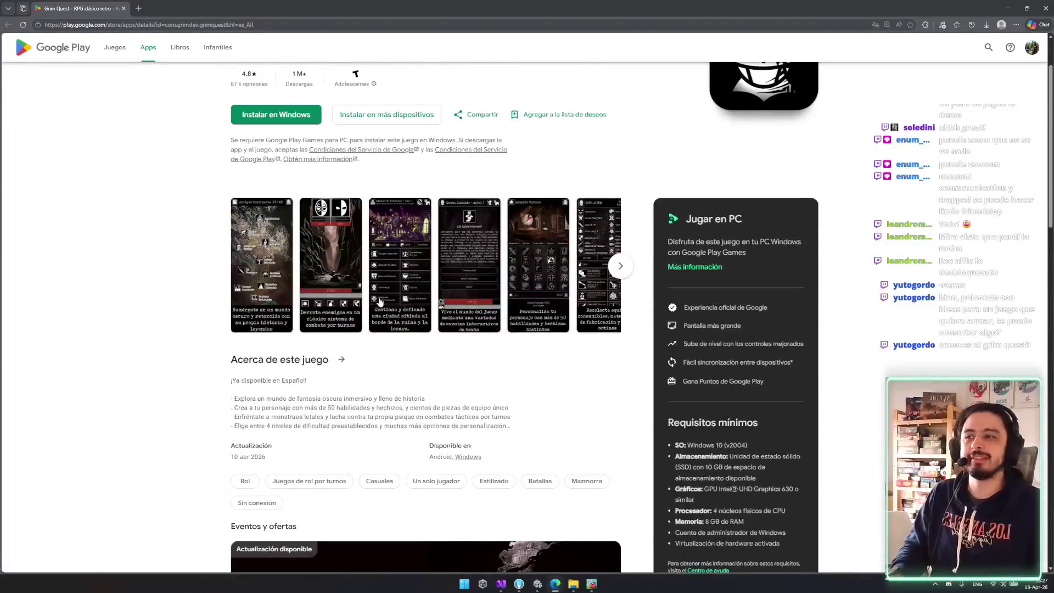
scroll(380, 301, "down", 2)
scroll(362, 305, "up", 3)
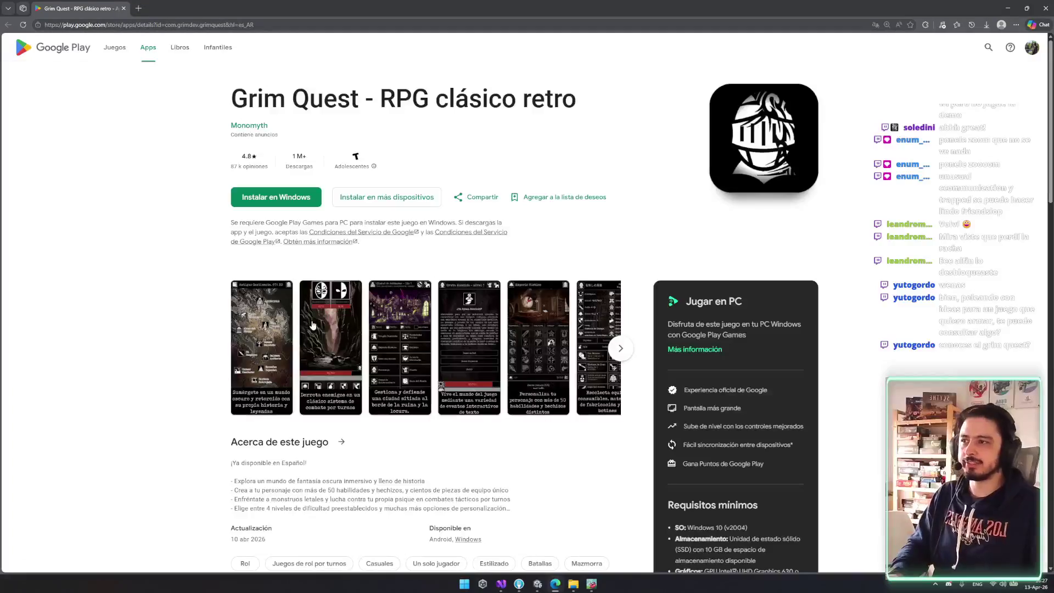
- Page through the Grim Quest screenshot gallery and close it
left_click(311, 325)
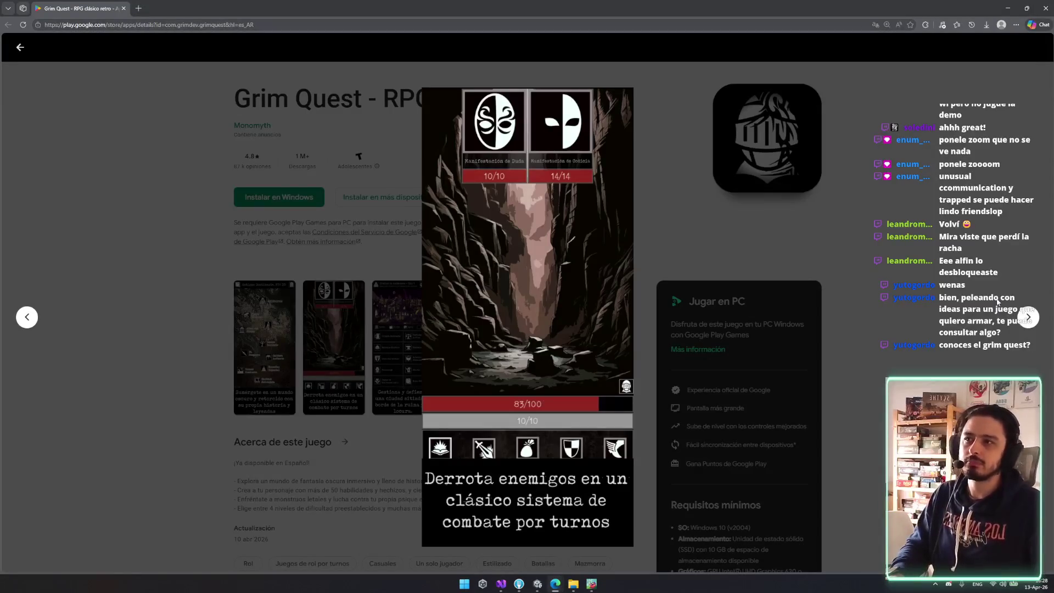
left_click(1034, 318)
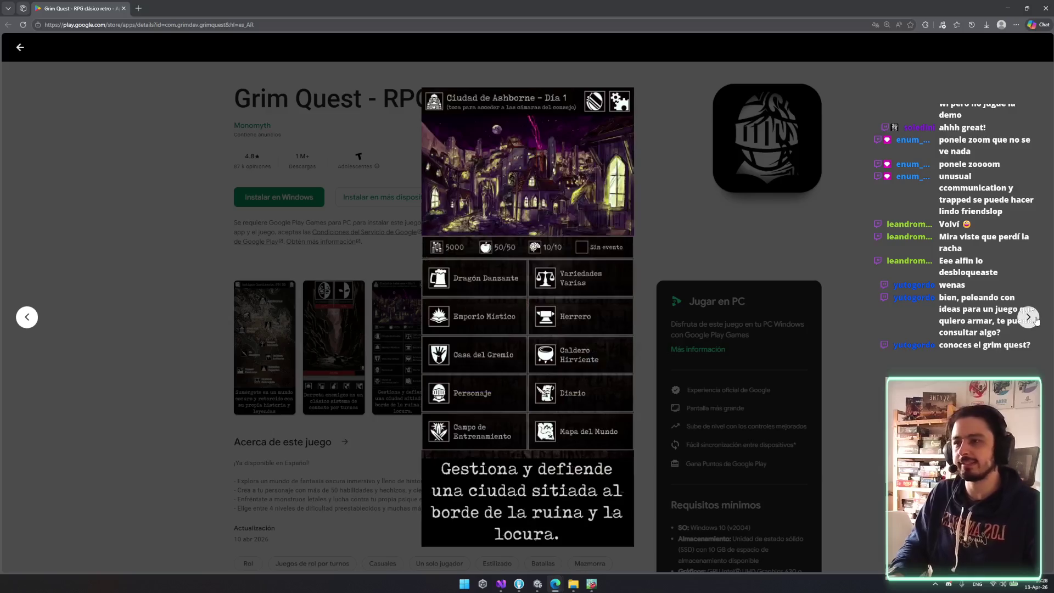
left_click(1034, 319)
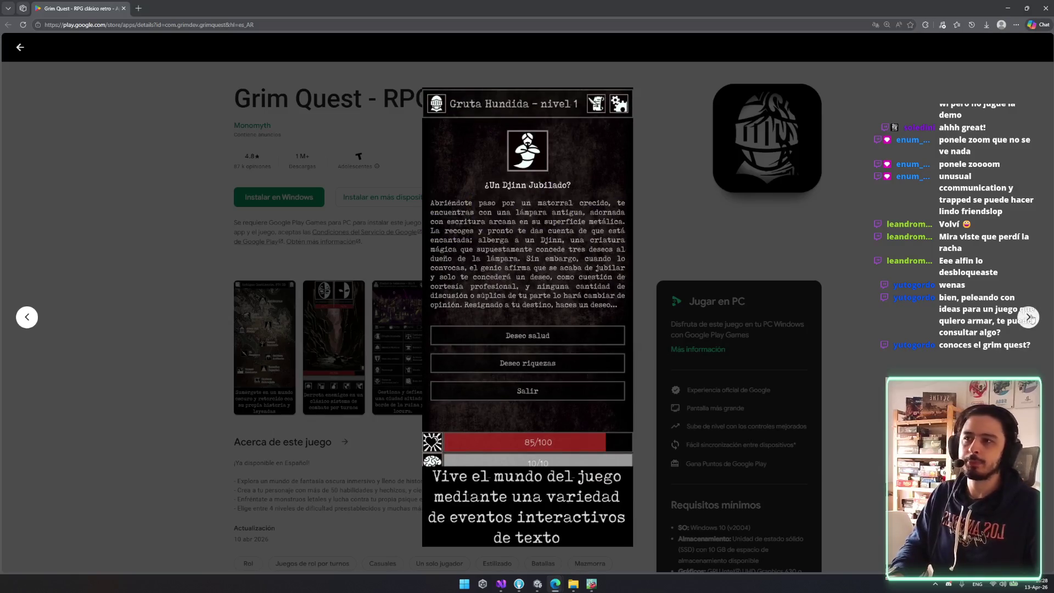
left_click(1030, 318)
key("Escape")
- Search the Play Store for 'blood'
scroll(573, 242, "down", 7)
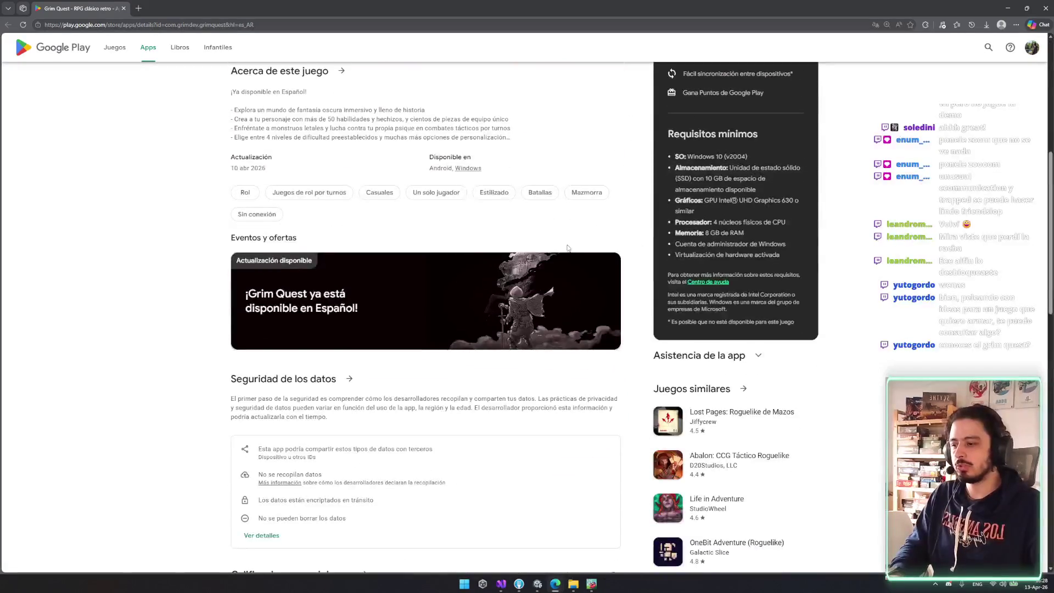
scroll(676, 233, "up", 8)
left_click(989, 50)
type("blood")
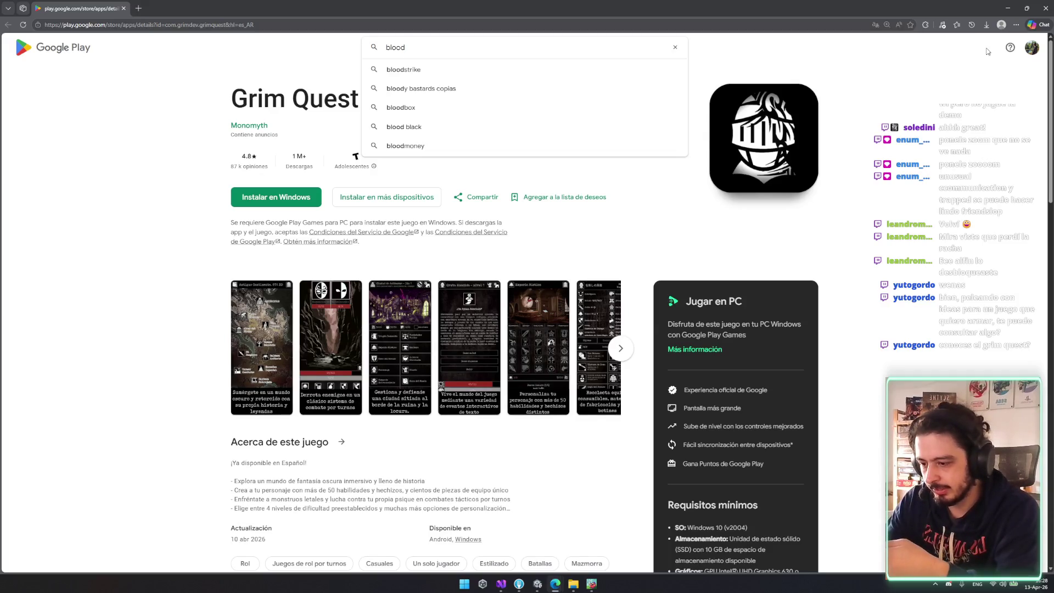
- Search Google Play for 'buried' and open the Buriedbornes2 -Dungeon RPG- page
key("XF86AudioLowerVolume")
key("Escape")
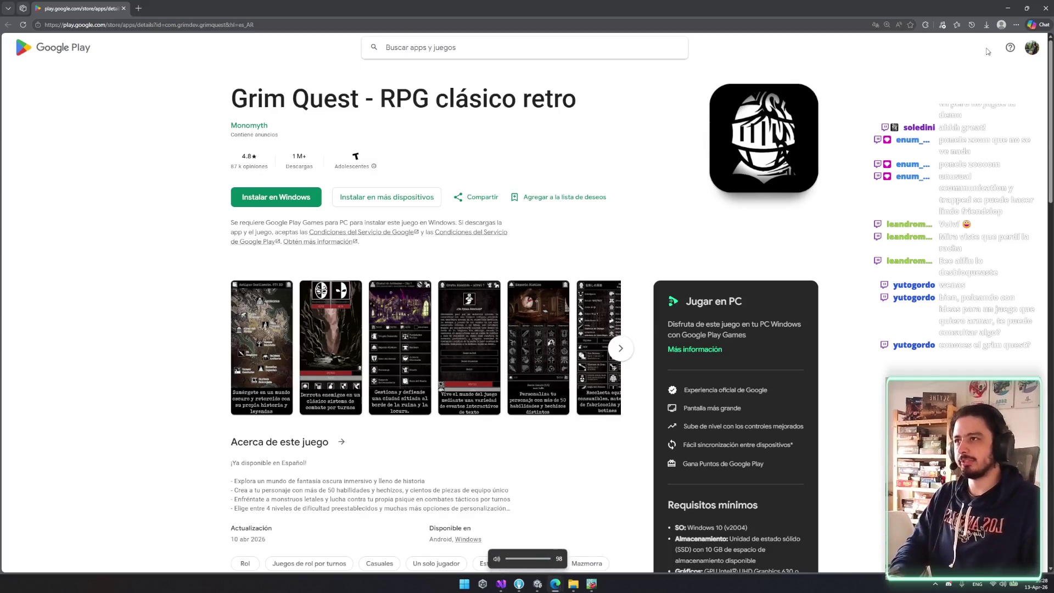
type("buried")
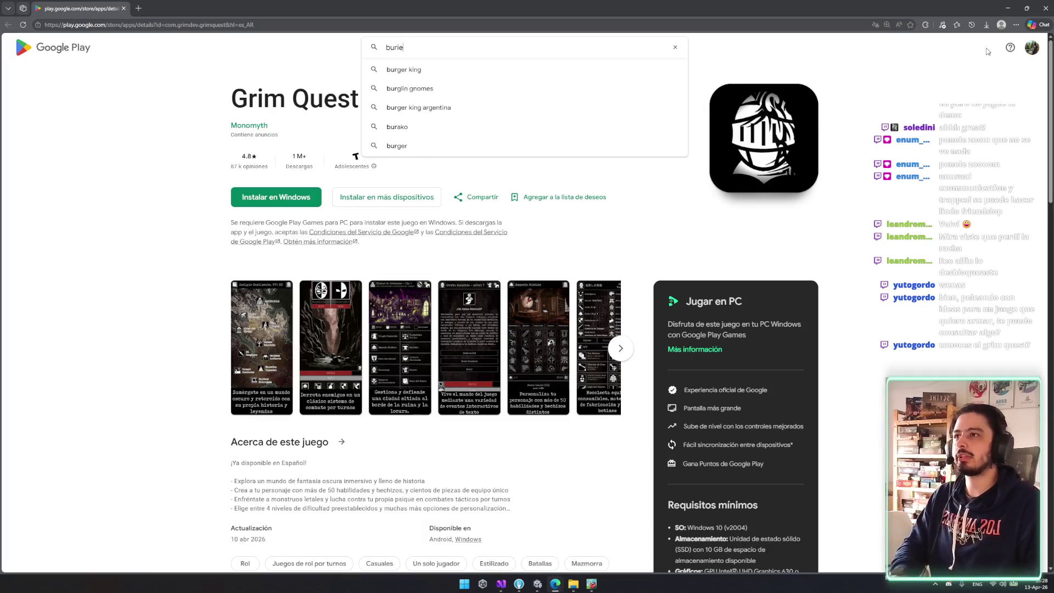
key("Down")
key("Return")
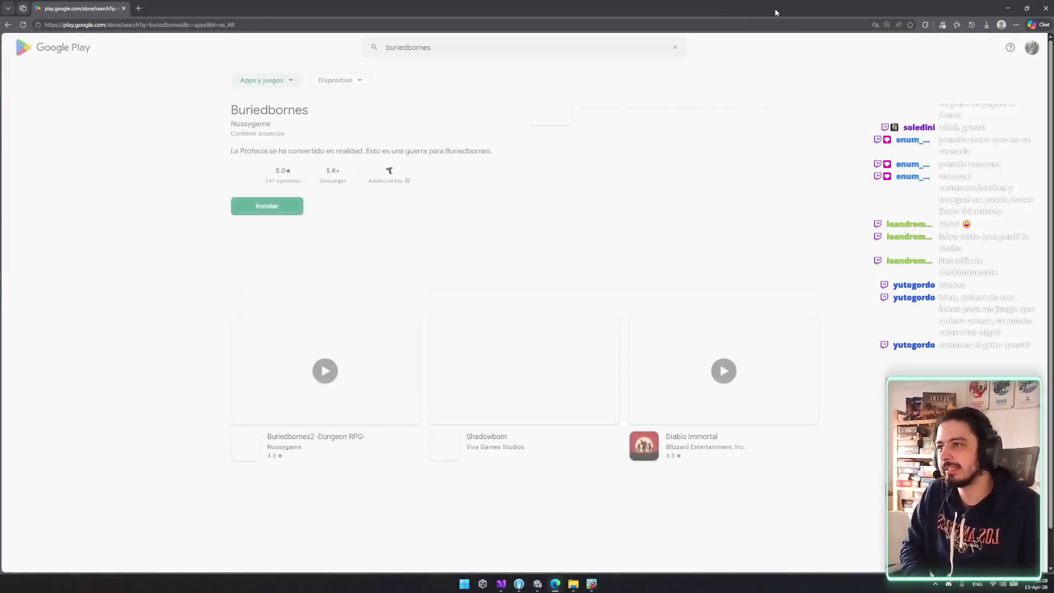
left_click(360, 154)
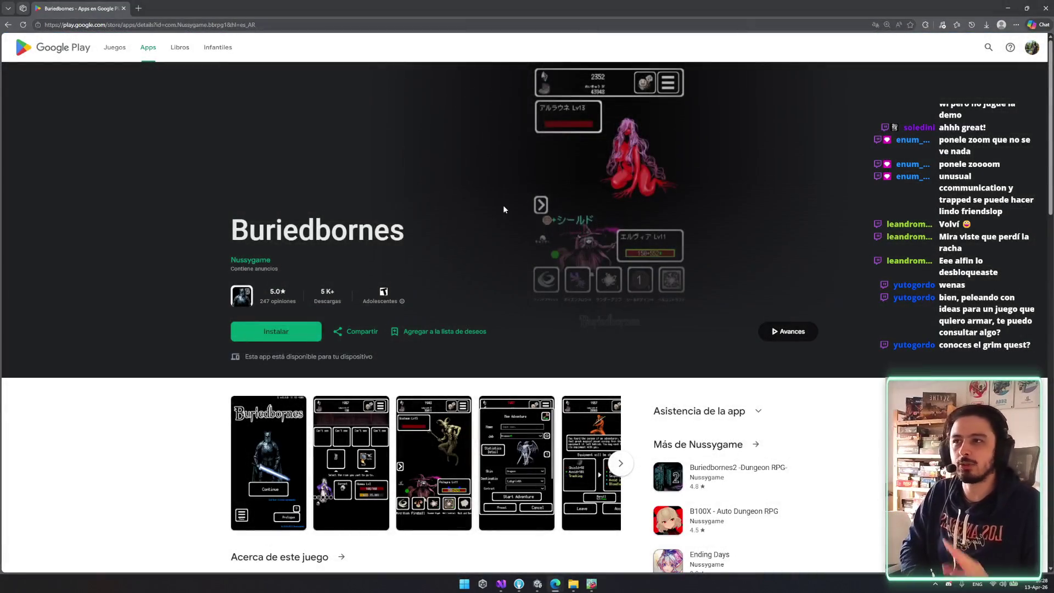
- Look through the Buriedbornes2 screenshot gallery and page details
scroll(503, 209, "down", 3)
left_click(790, 166)
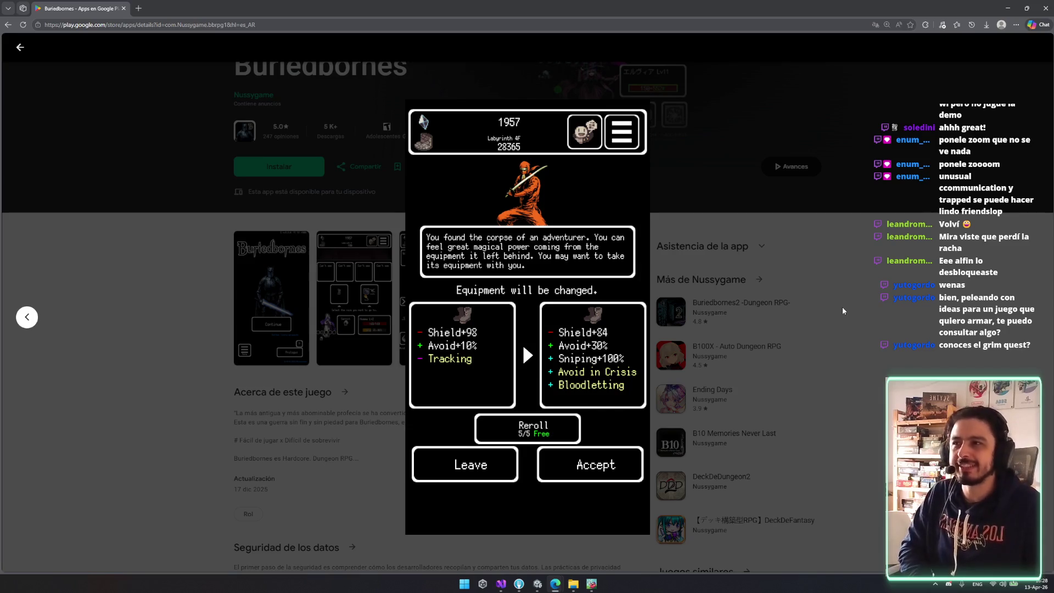
left_click(821, 302)
scroll(501, 369, "down", 8)
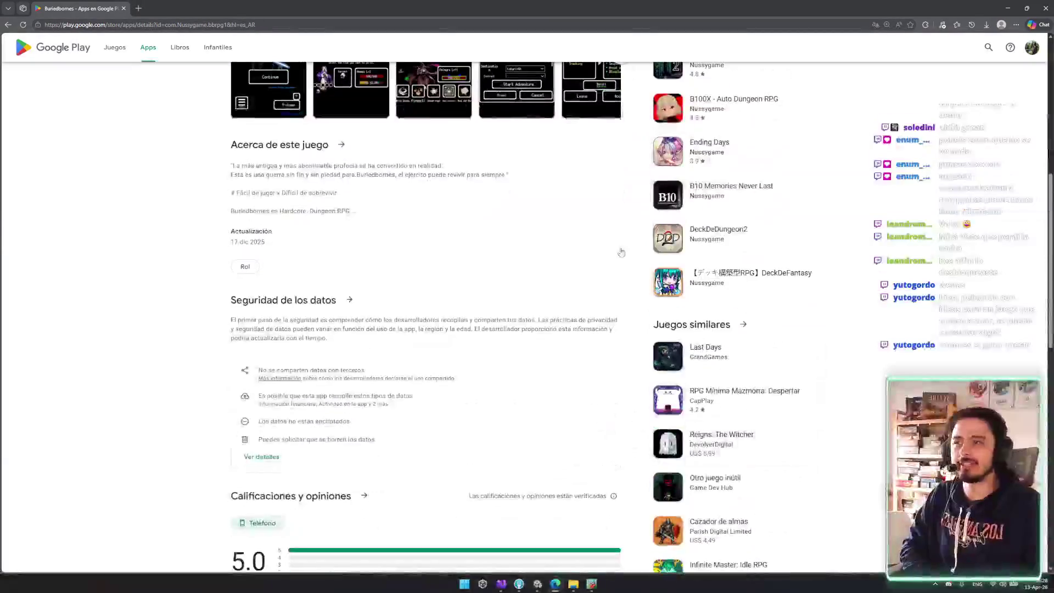
scroll(501, 369, "down", 3)
scroll(502, 373, "up", 9)
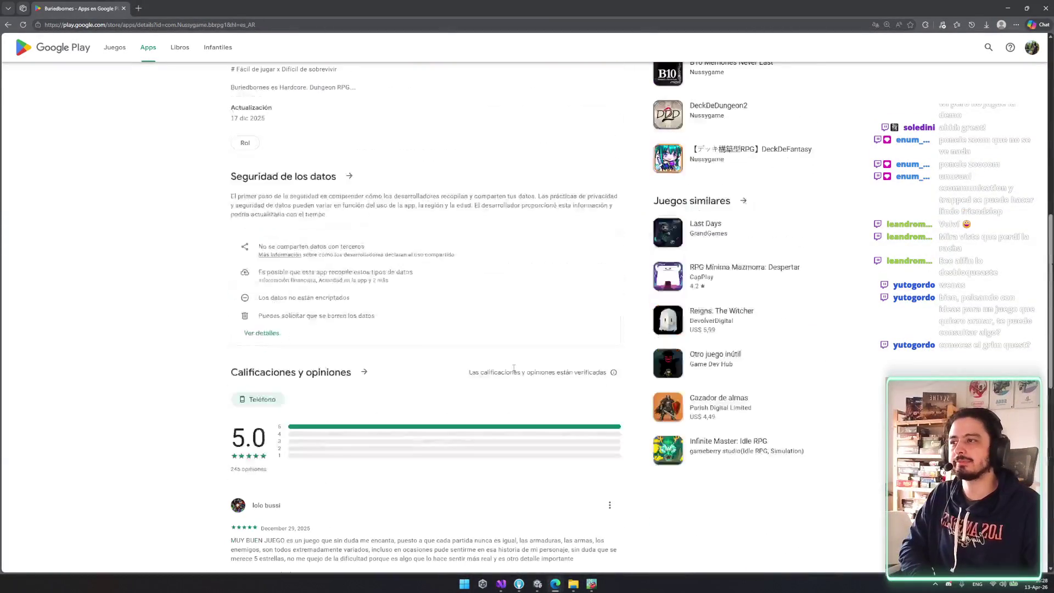
scroll(513, 371, "up", 3)
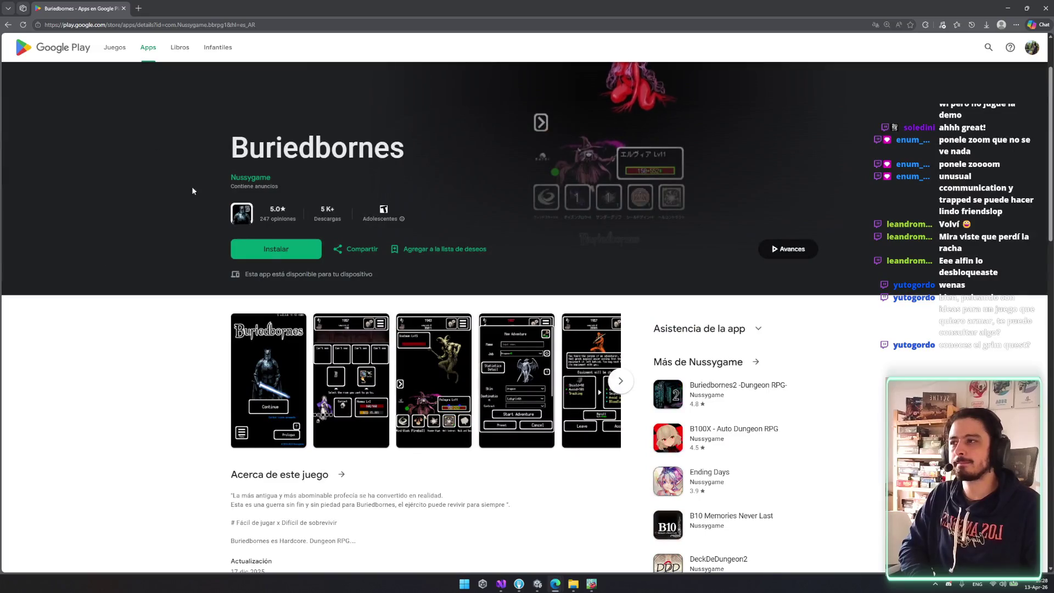
- Open the Nussygame developer page and scroll down to 'Más de Nussygame'
left_click_drag(365, 218, 285, 203)
left_click(250, 177)
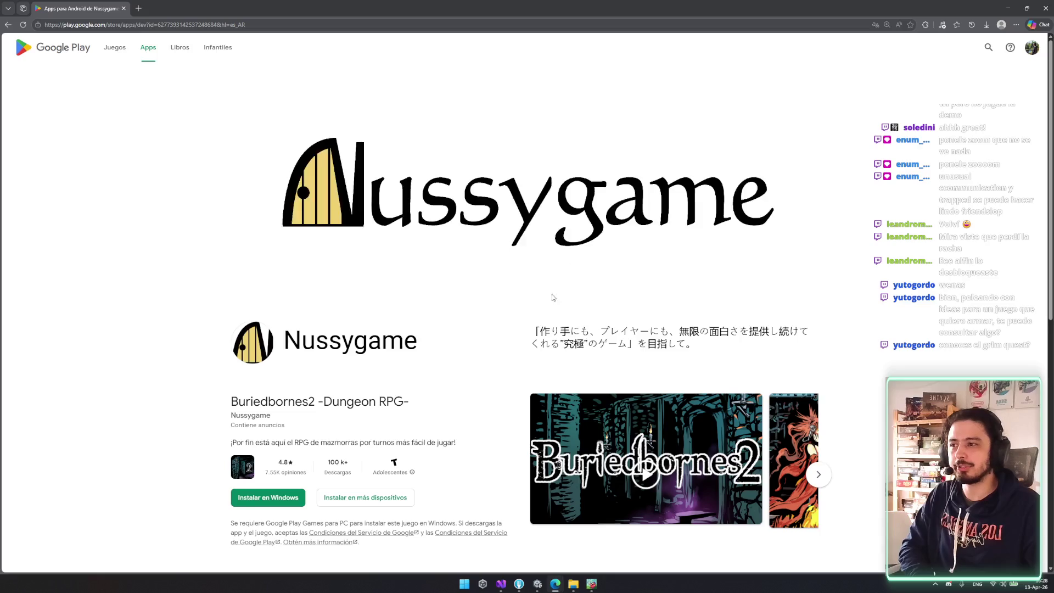
scroll(593, 297, "down", 2)
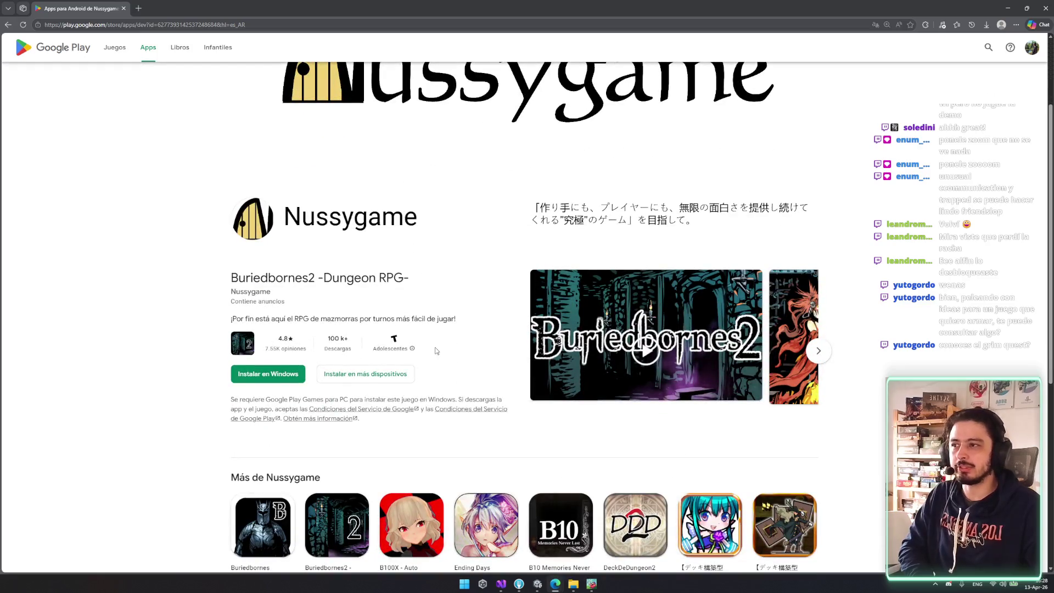
scroll(358, 333, "down", 3)
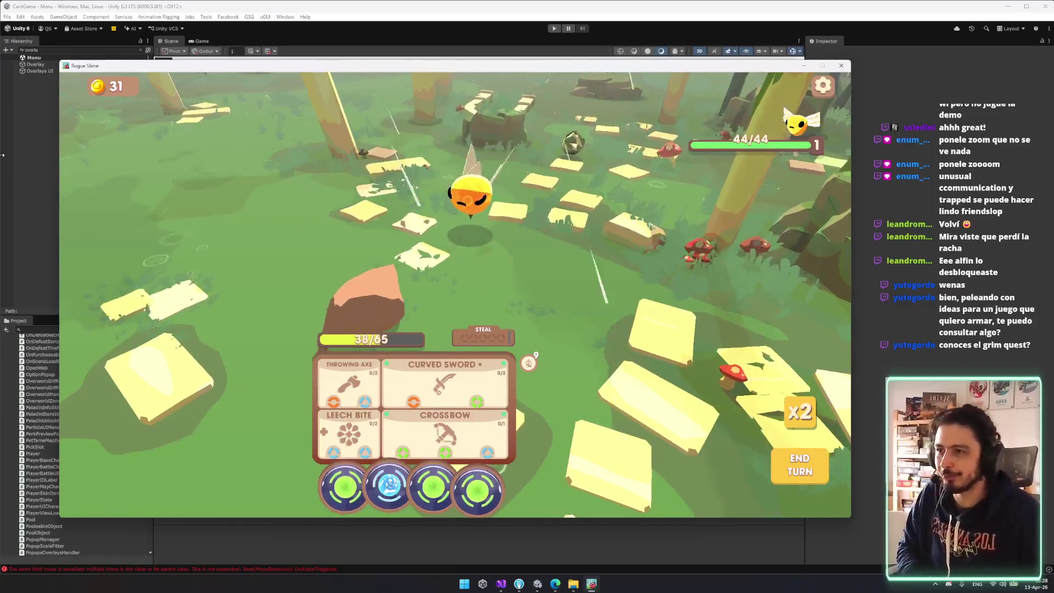
- Play energy orbs into Crossbow and the other cards, then end the turn
mouse_move(765, 123)
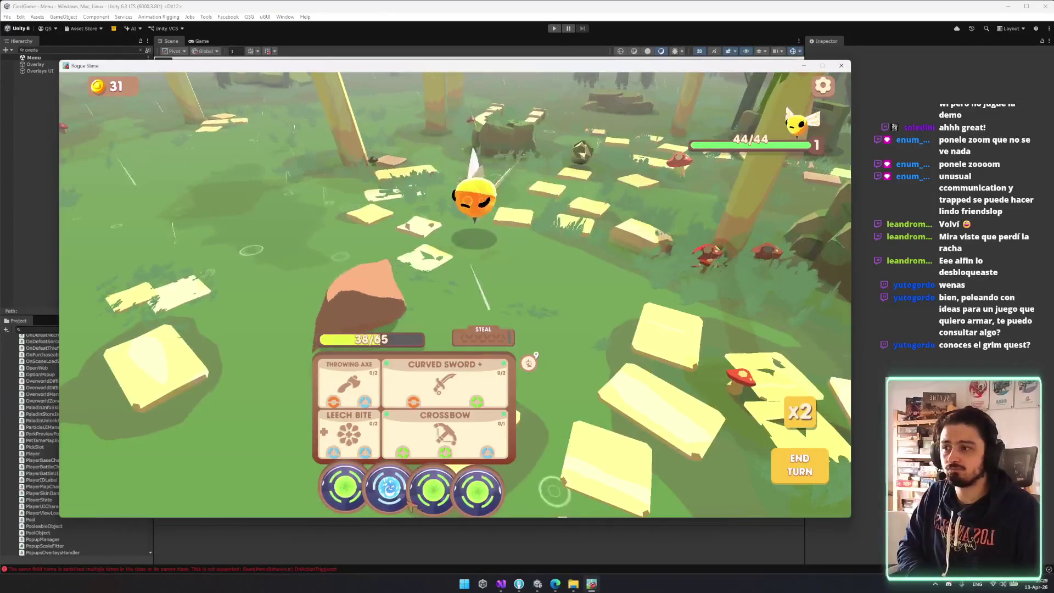
left_click(389, 485)
left_click(433, 487)
left_click(441, 493)
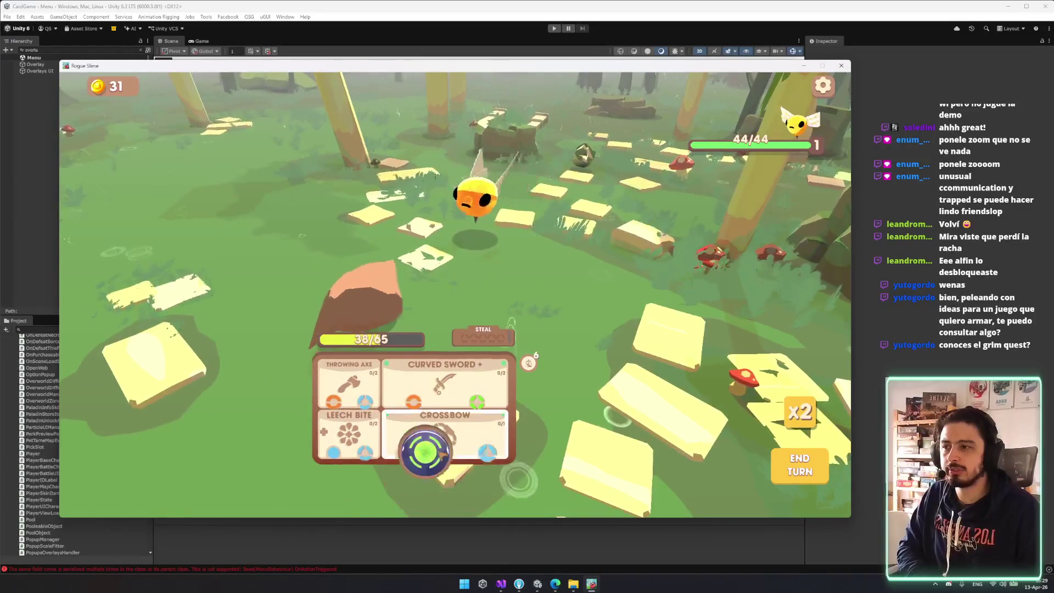
left_click(800, 467)
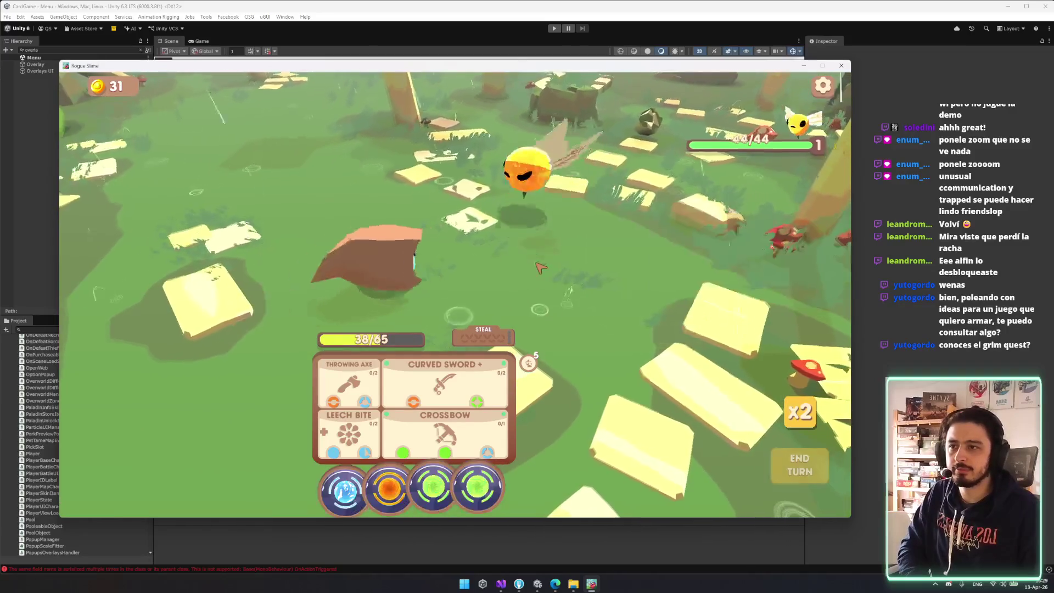
- Put the orange orb into Leech Bite and the blue orb into Crossbow to finish the bee
mouse_move(391, 465)
left_mouse_down()
mouse_move(364, 430)
mouse_move(349, 433)
left_mouse_up()
left_click_drag(364, 488, 475, 436)
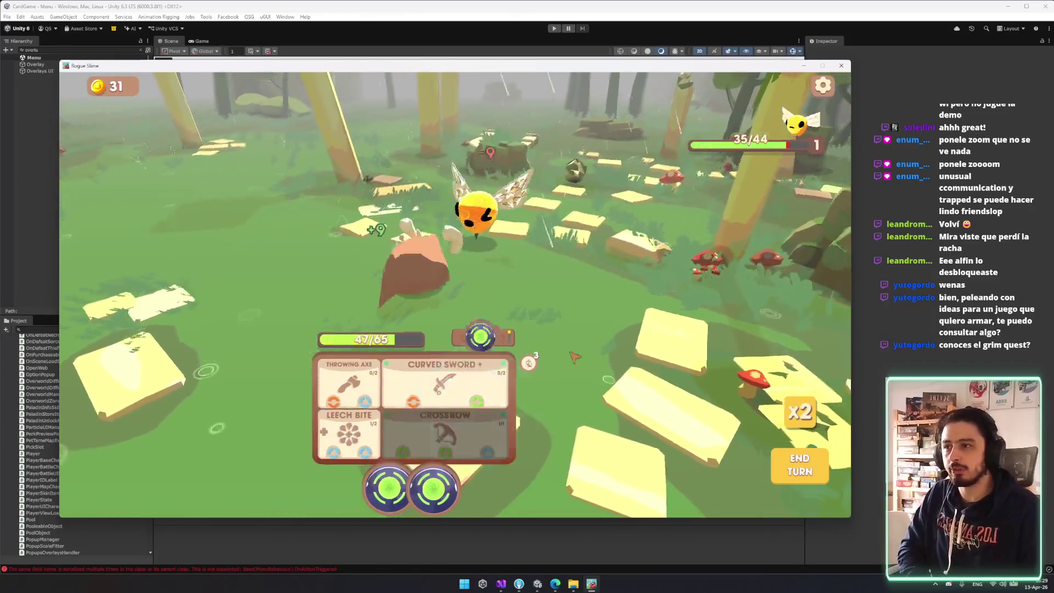
key("alt+Tab")
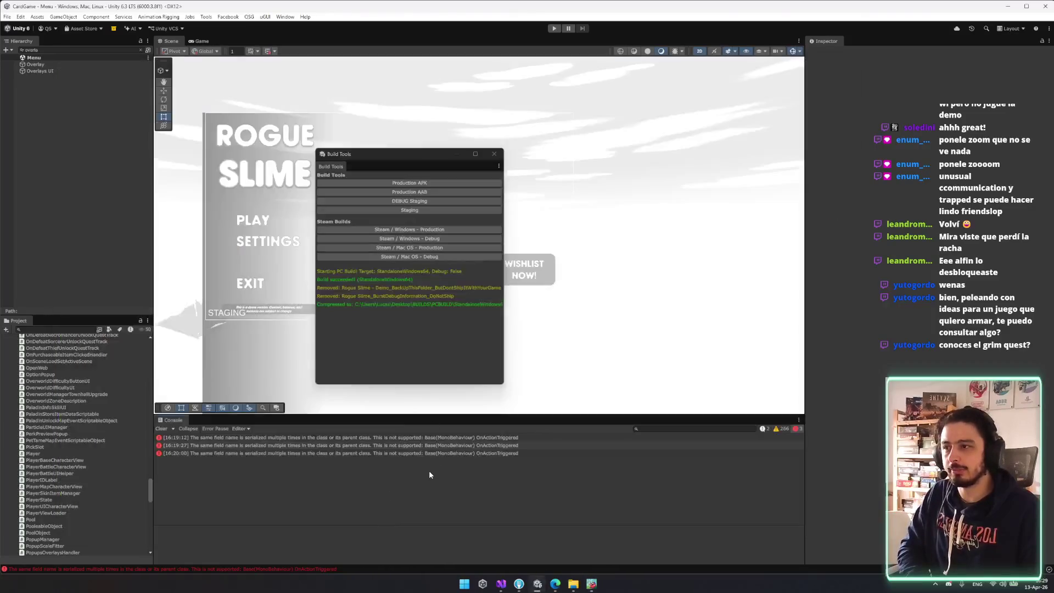
left_click(591, 583)
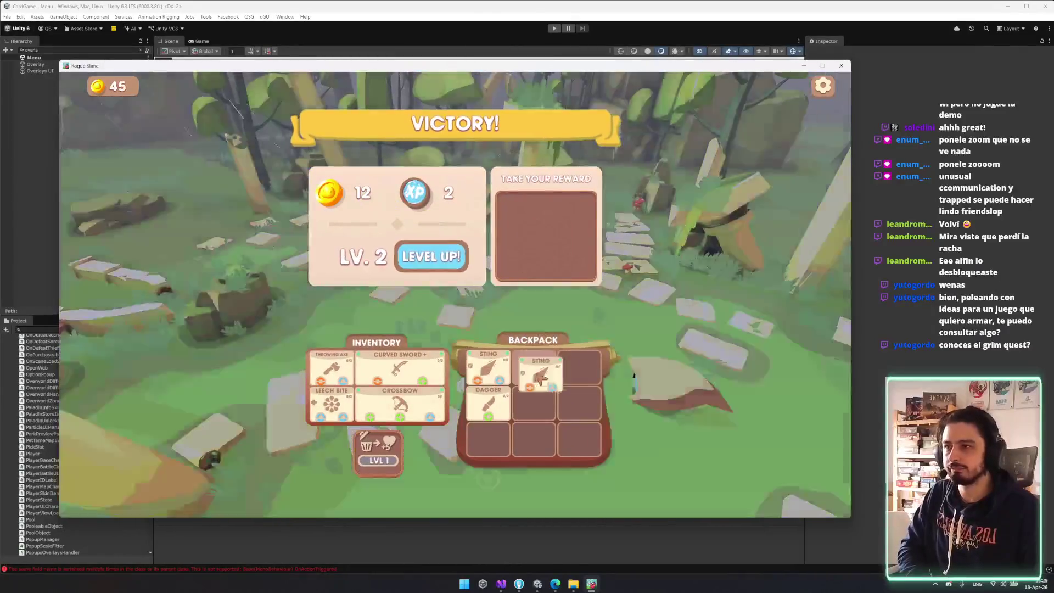
- Stash the Sting in the backpack, then take green energy and the Energized perk on level-up
left_click_drag(540, 379, 535, 371)
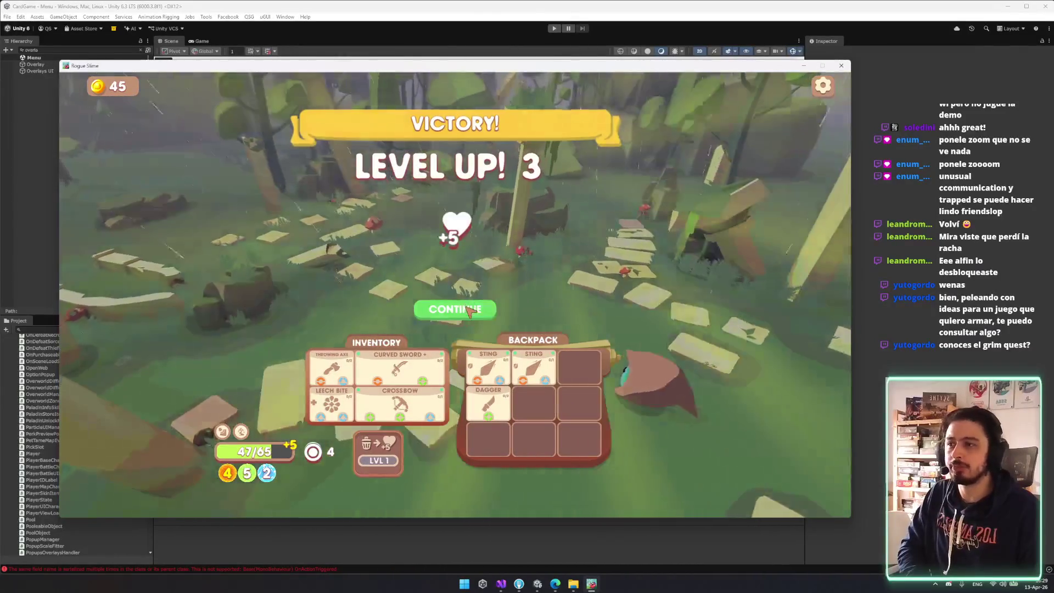
left_click(469, 308)
left_click(450, 247)
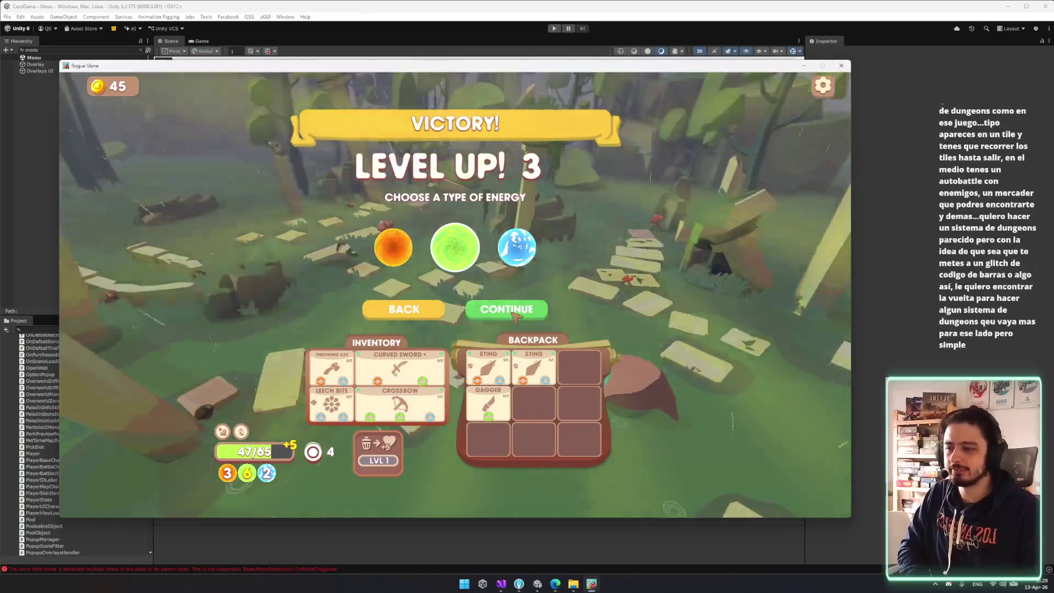
left_click(511, 310)
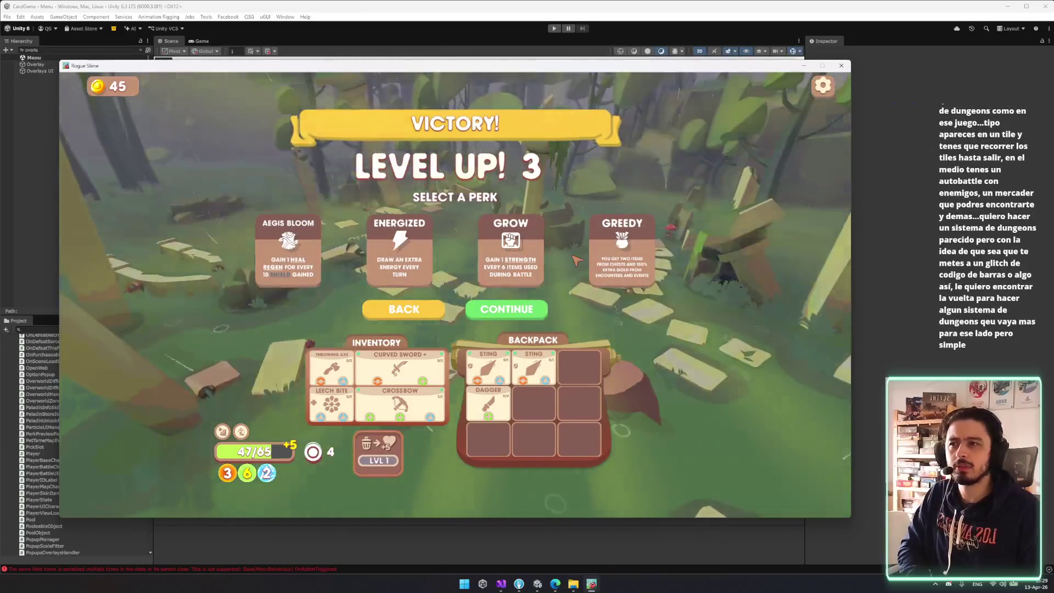
left_click(620, 247)
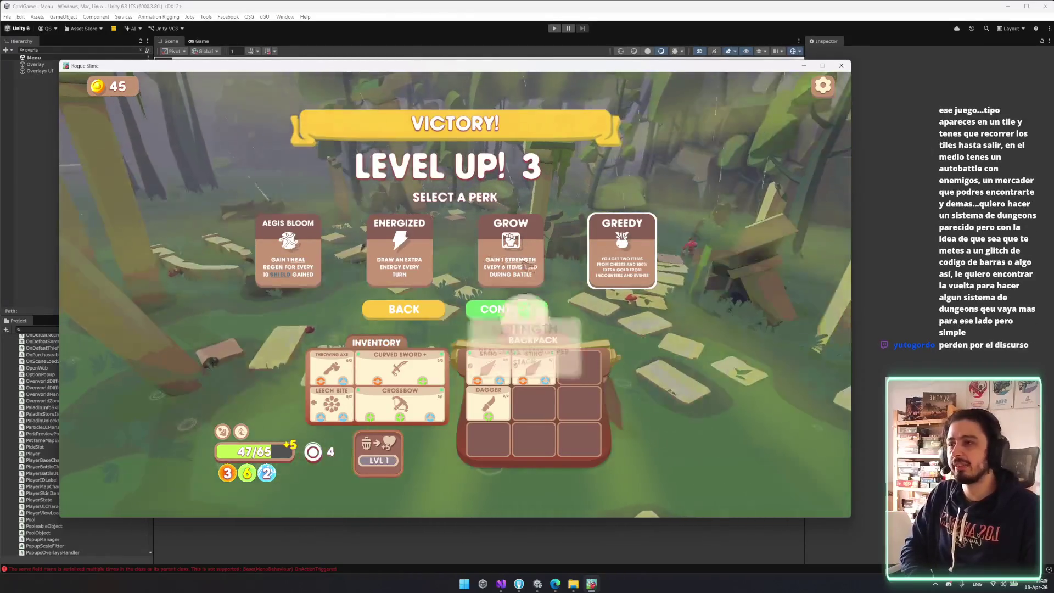
left_click(400, 250)
left_click(526, 311)
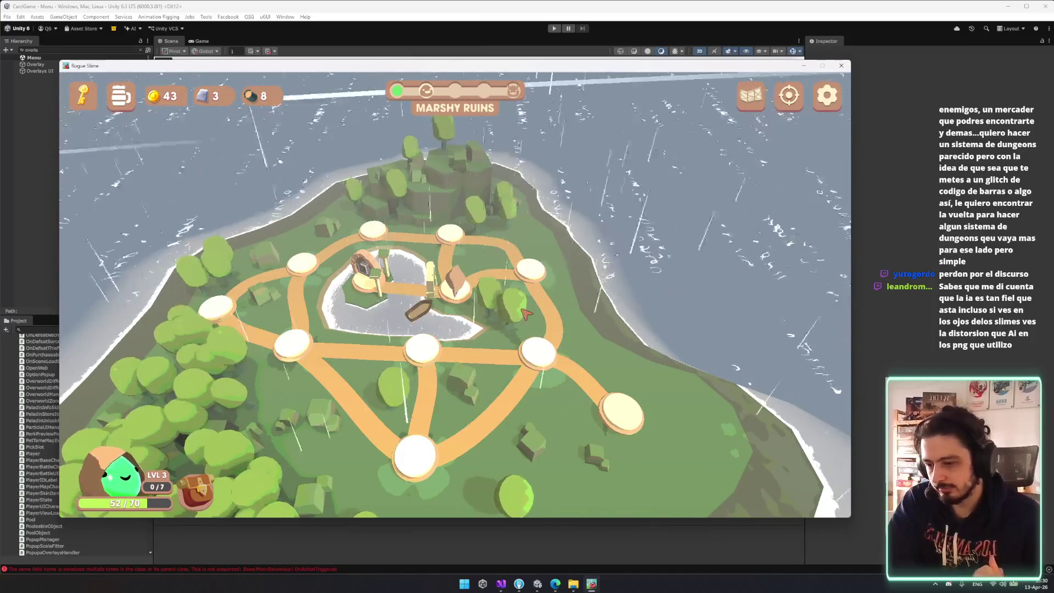
- Travel to the next node and win the Logging Competition's coins and wood
left_click(620, 417)
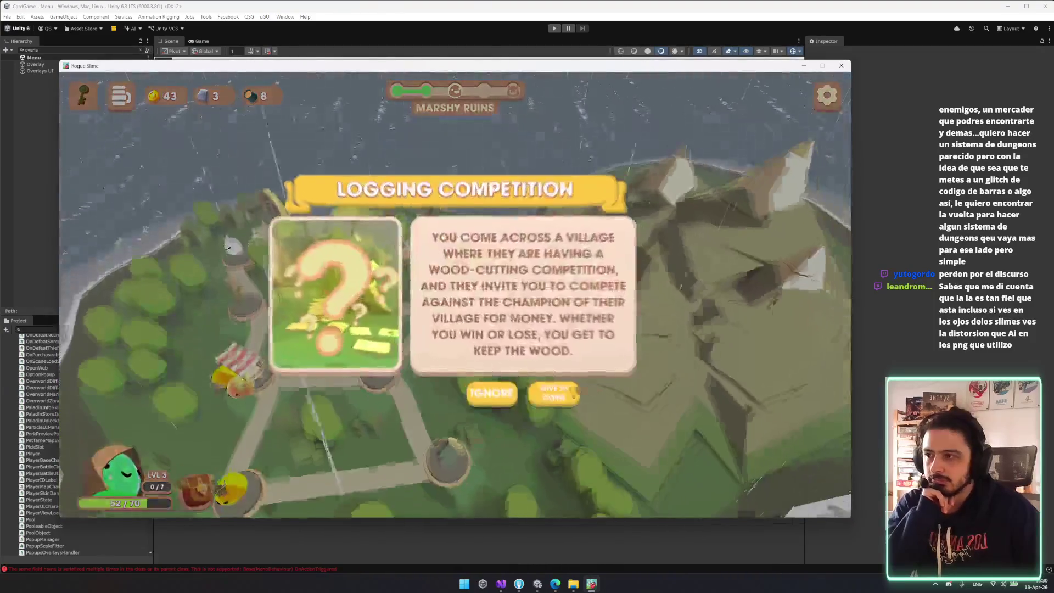
left_click(515, 395)
left_click(519, 403)
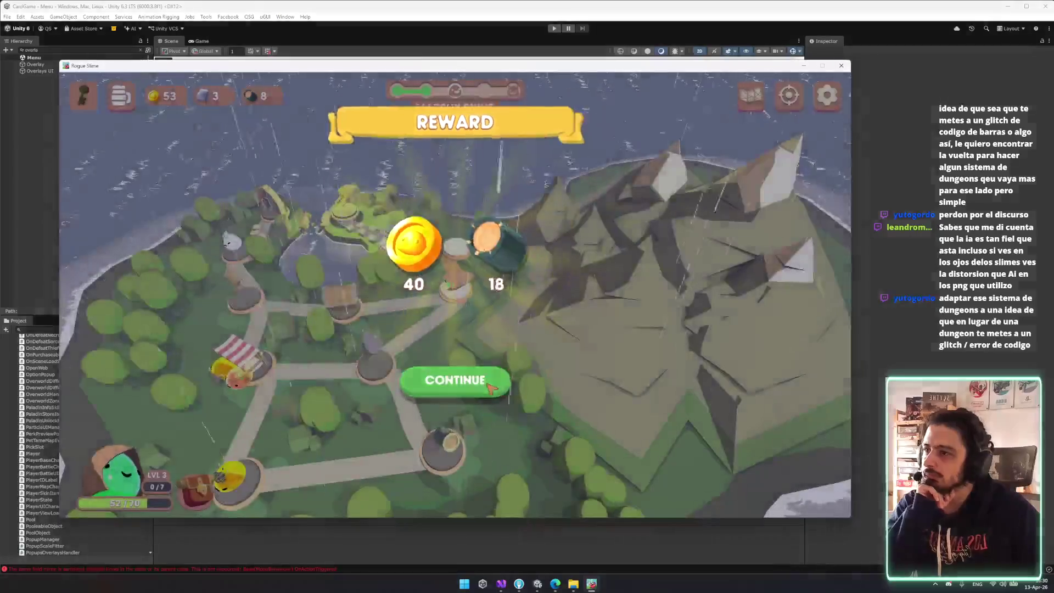
left_click(460, 384)
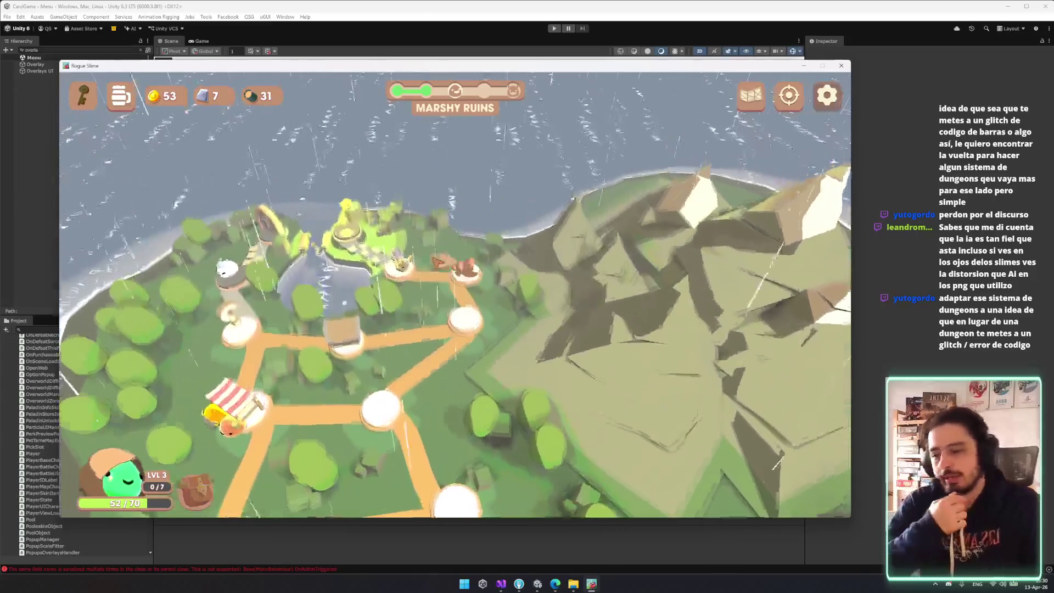
- Start the battle against Onslooth and Shieldon at the enemy node
left_click(436, 261)
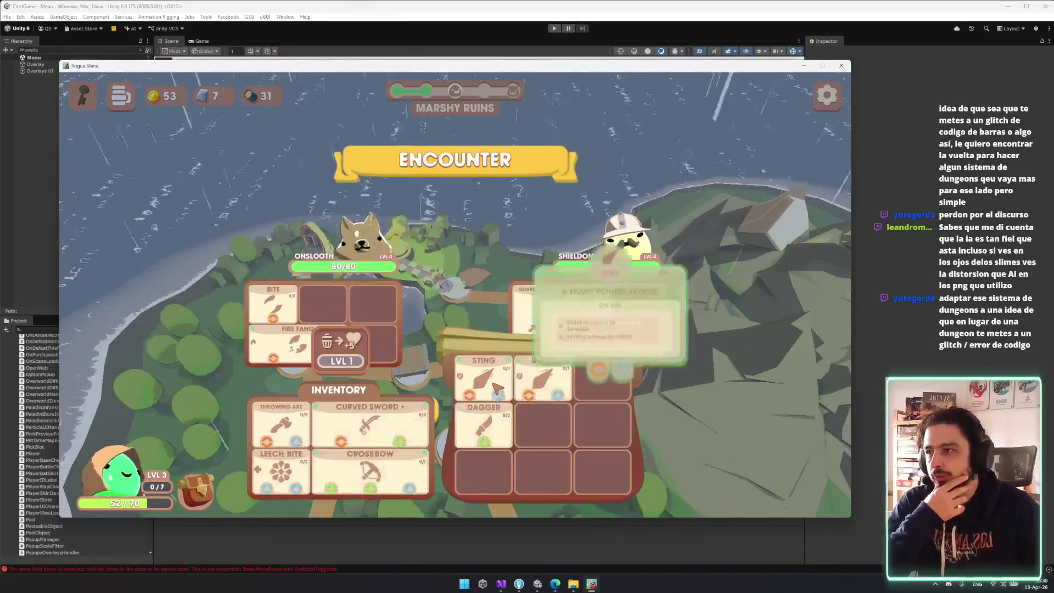
left_click(432, 314)
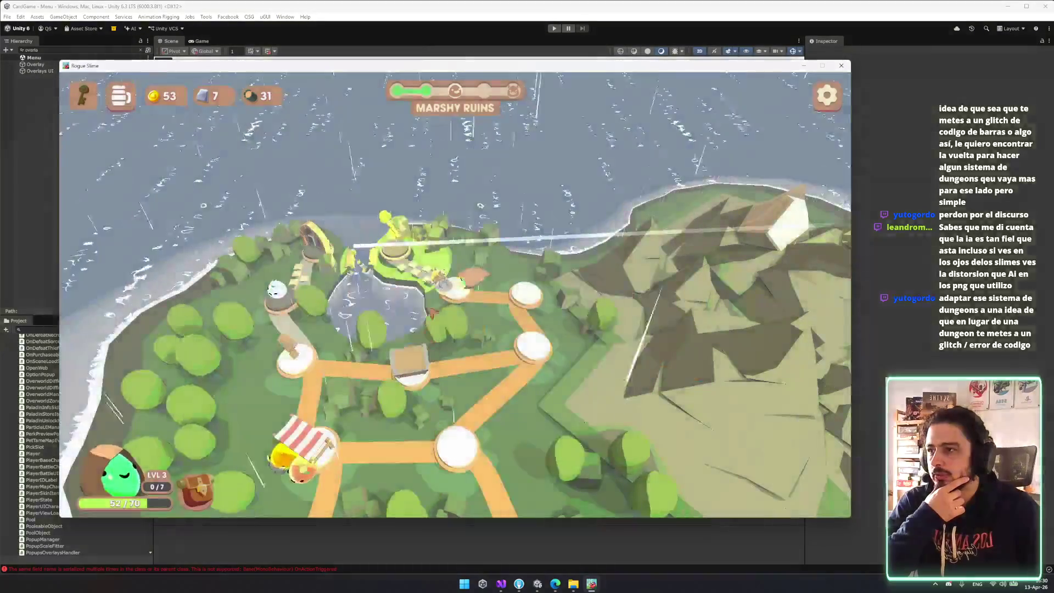
left_click(443, 282)
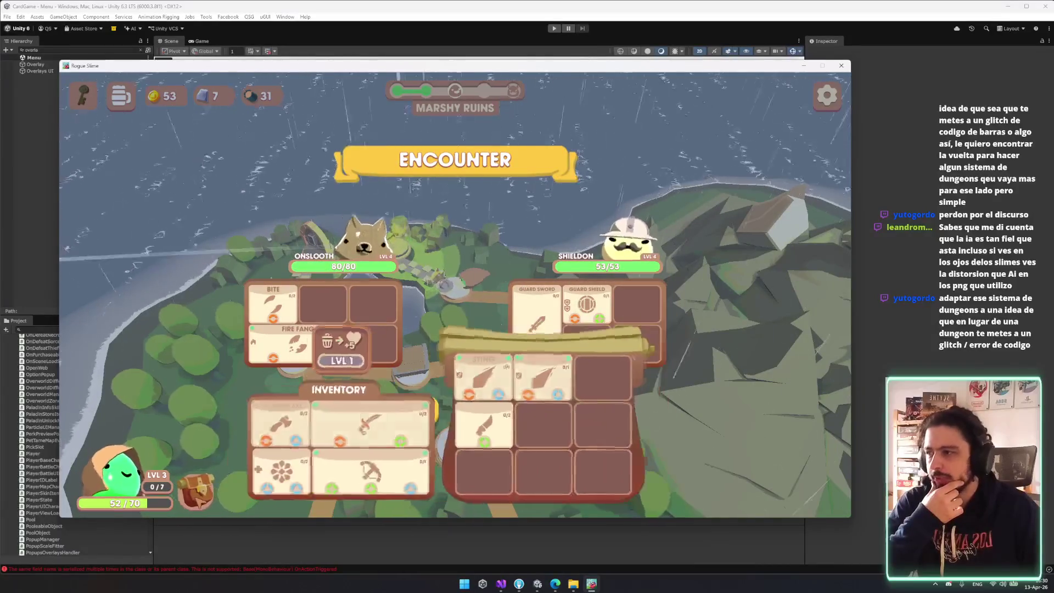
left_click(399, 407)
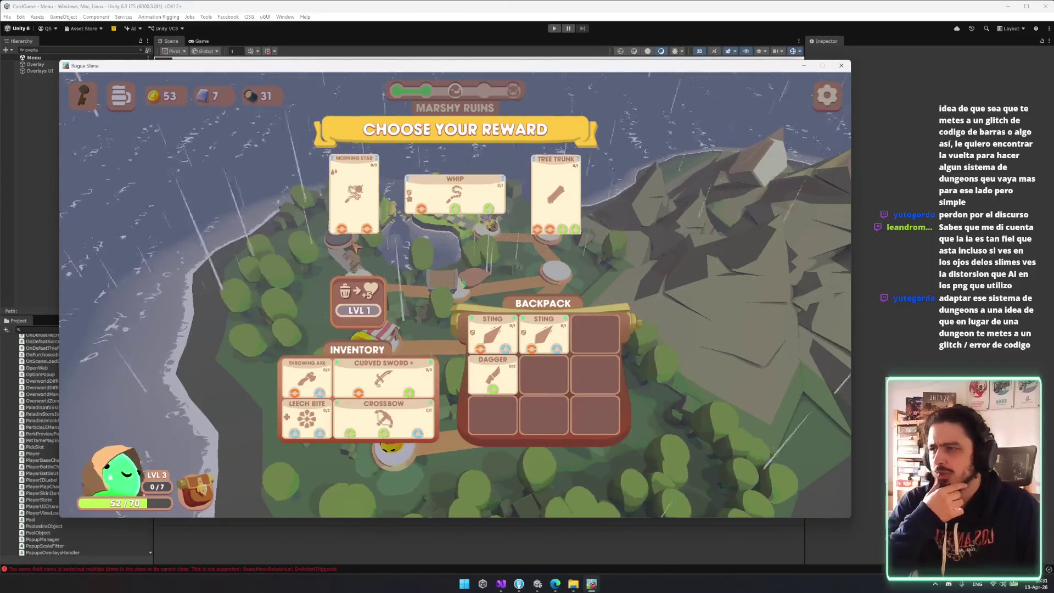
- Switch to the Unity editor and close the floating Build Tools window
key("alt+Tab")
left_click(494, 154)
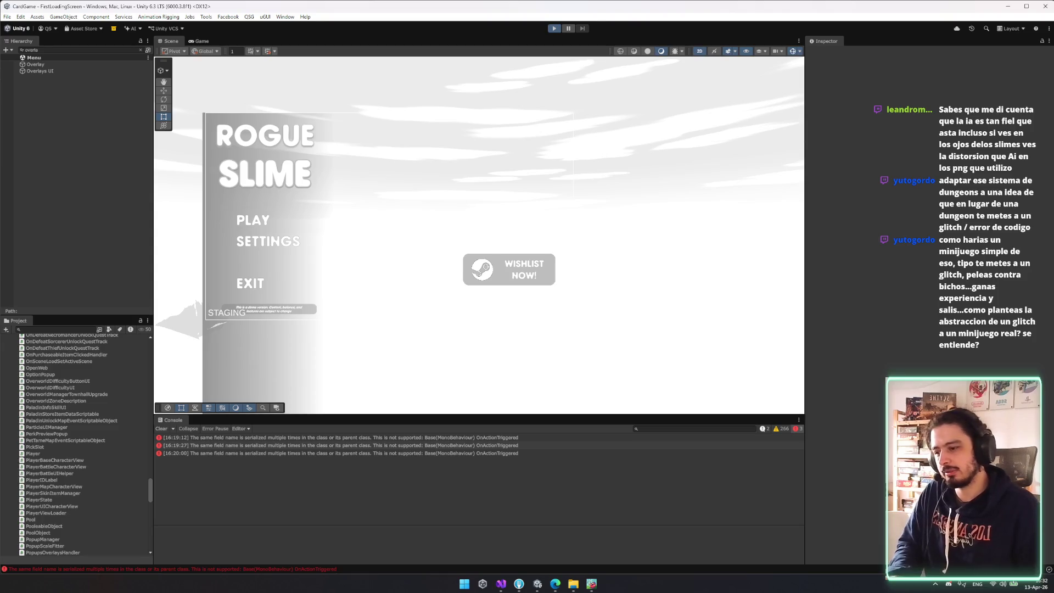
- Watch the YouTube video in Edge in fullscreen from near its start
left_click(555, 583)
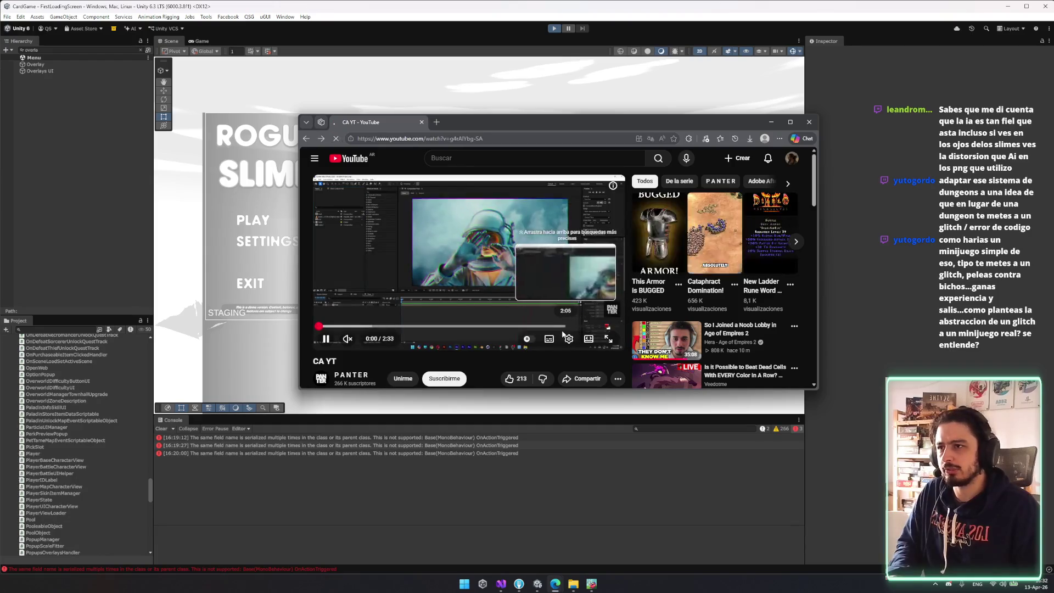
key("alt+Left")
key("alt+Right")
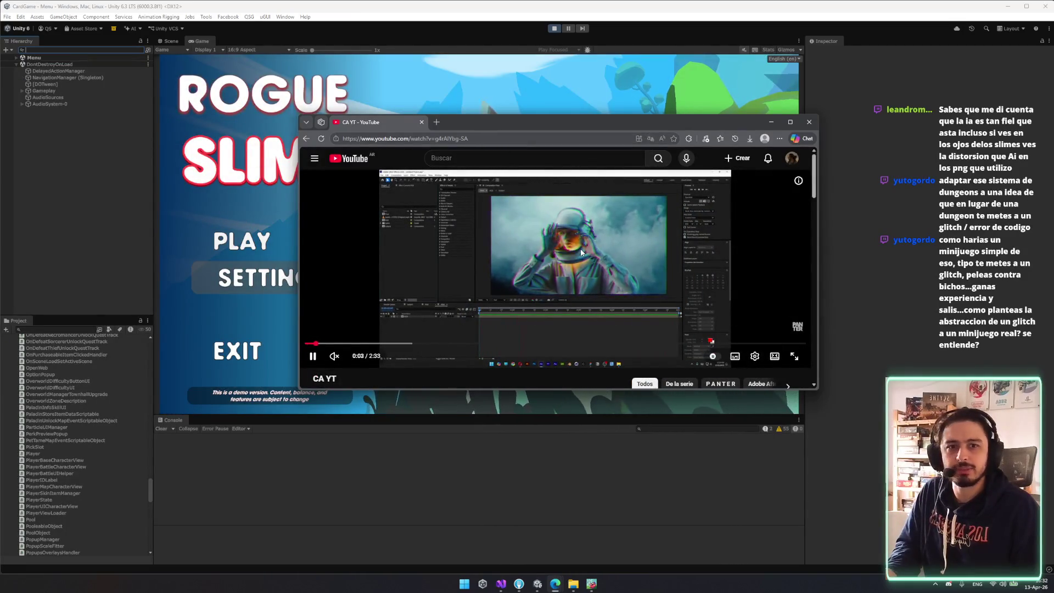
key("Left")
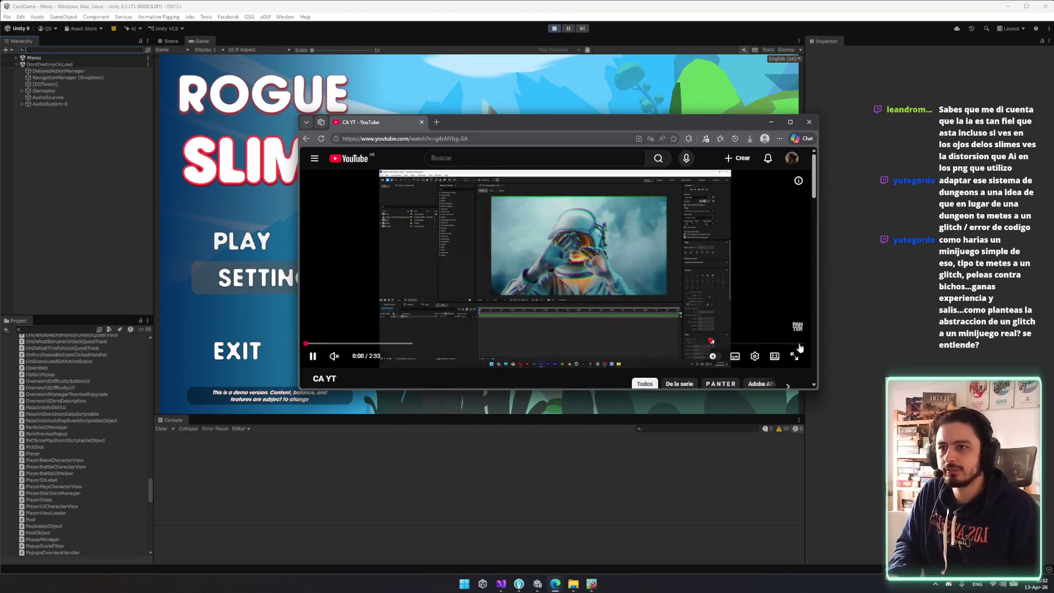
key("f")
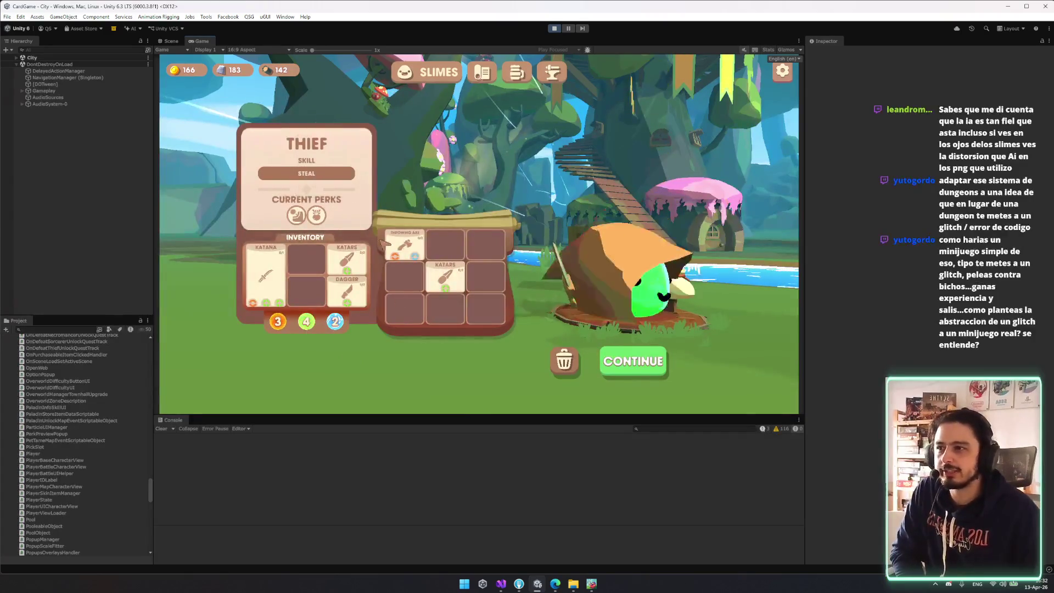
- Leave the City for the Marshy Ruins map in Unity's Game view, then return to the build
left_click(633, 366)
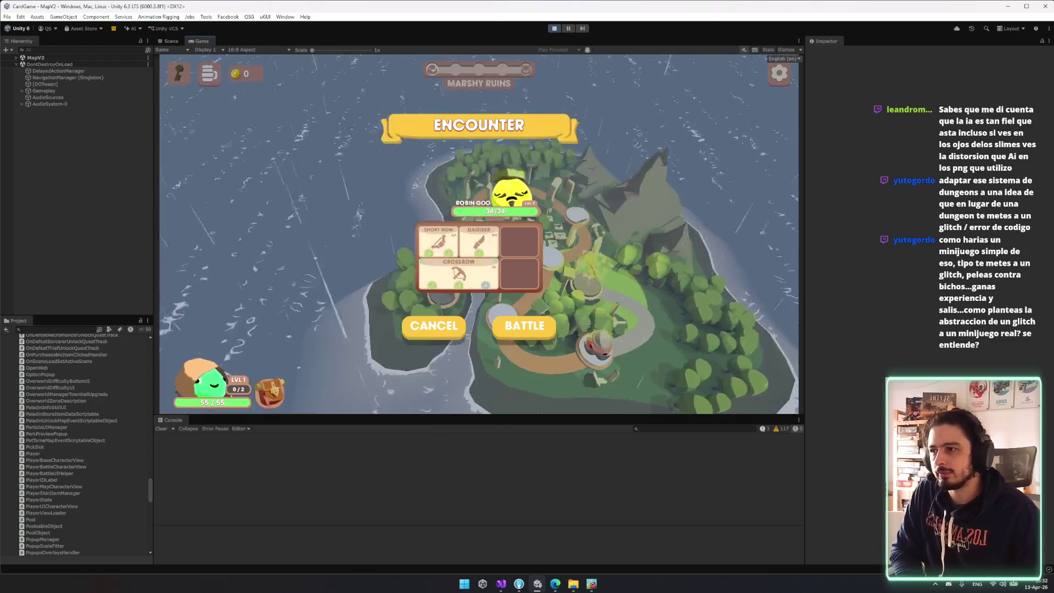
left_click(551, 324)
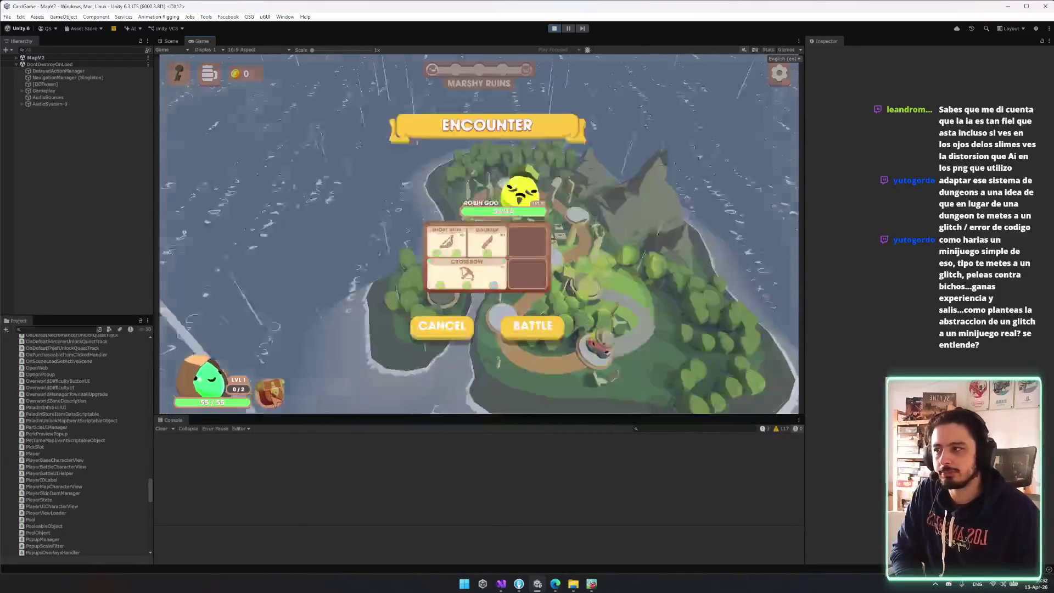
key("alt+Tab")
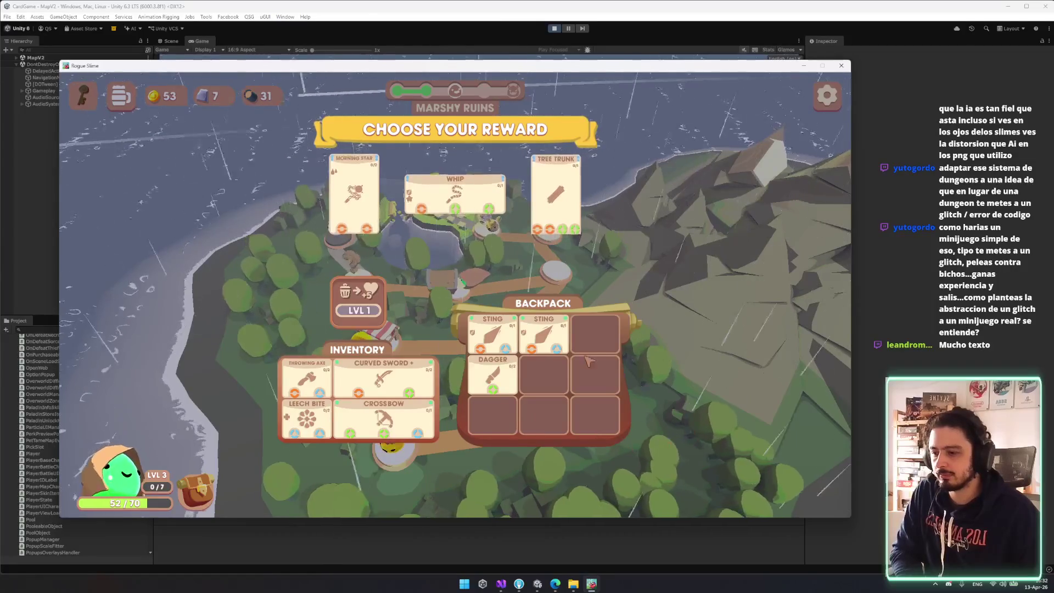
- Close the character panel and take the Tree Trunk reward
mouse_move(499, 319)
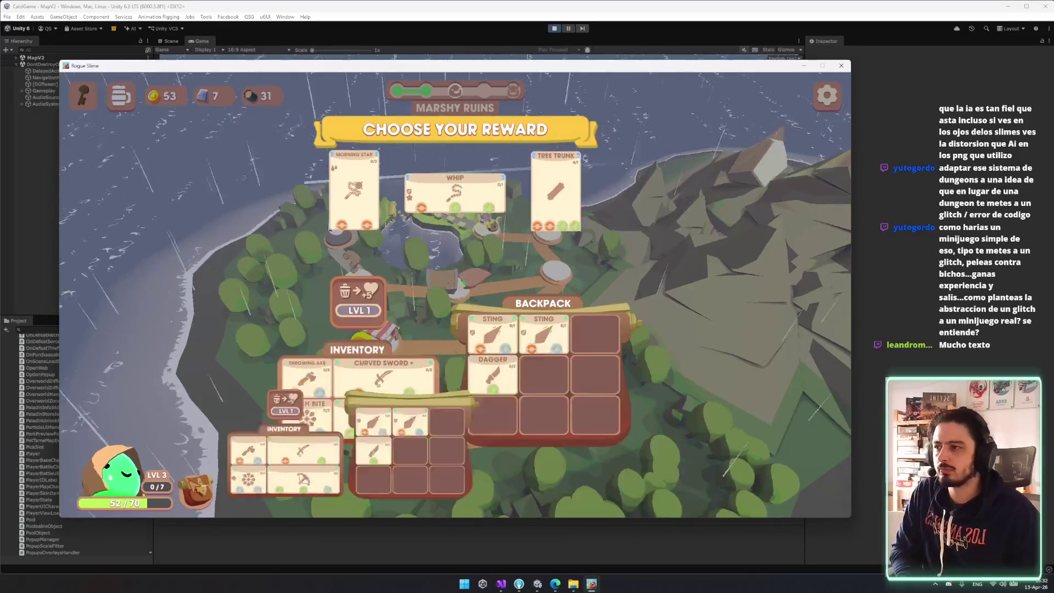
left_click(118, 477)
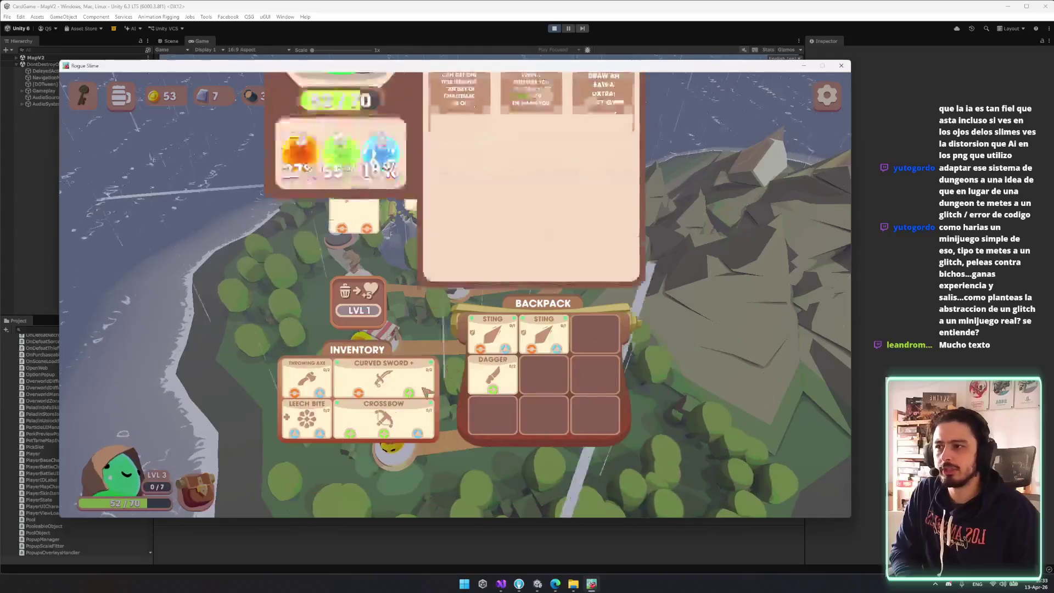
left_click(370, 195)
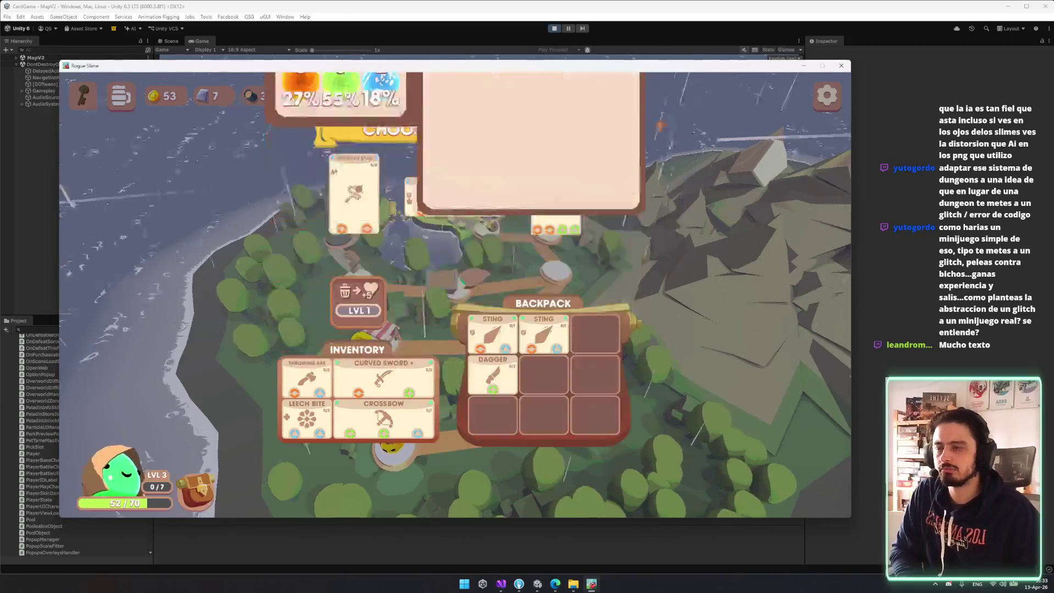
left_click_drag(371, 195, 363, 175)
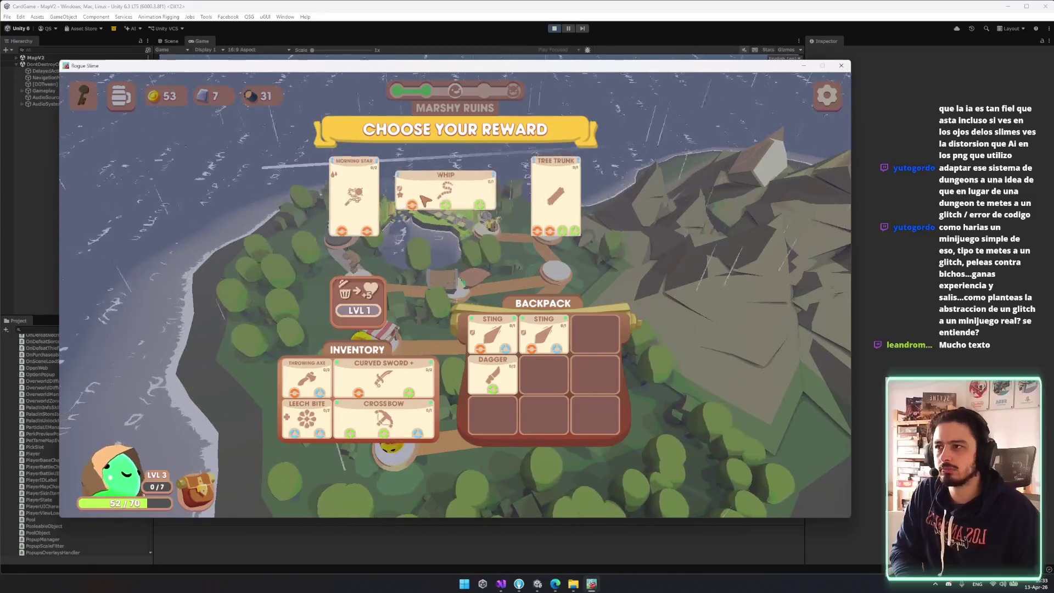
left_click(542, 181)
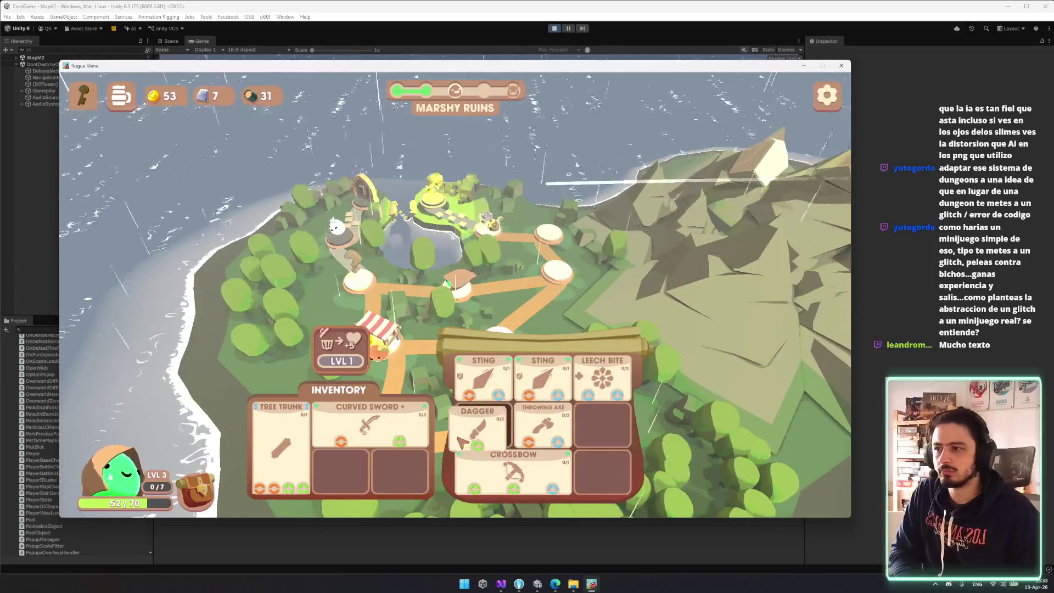
- Move Dagger and Leech Bite from the backpack into the inventory
left_click_drag(462, 441, 340, 469)
left_click_drag(602, 379, 399, 470)
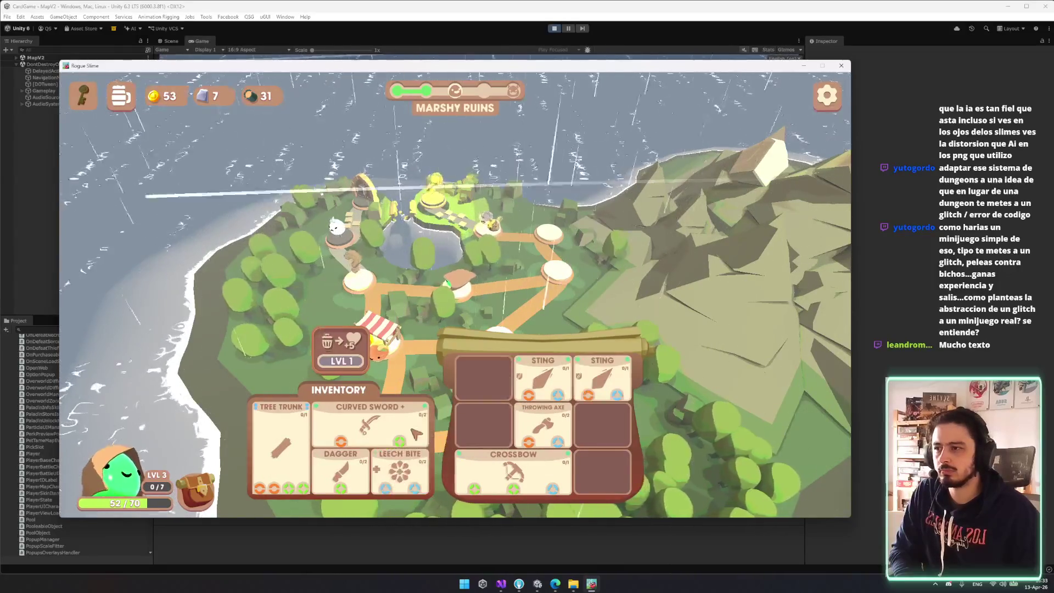
left_click(539, 420)
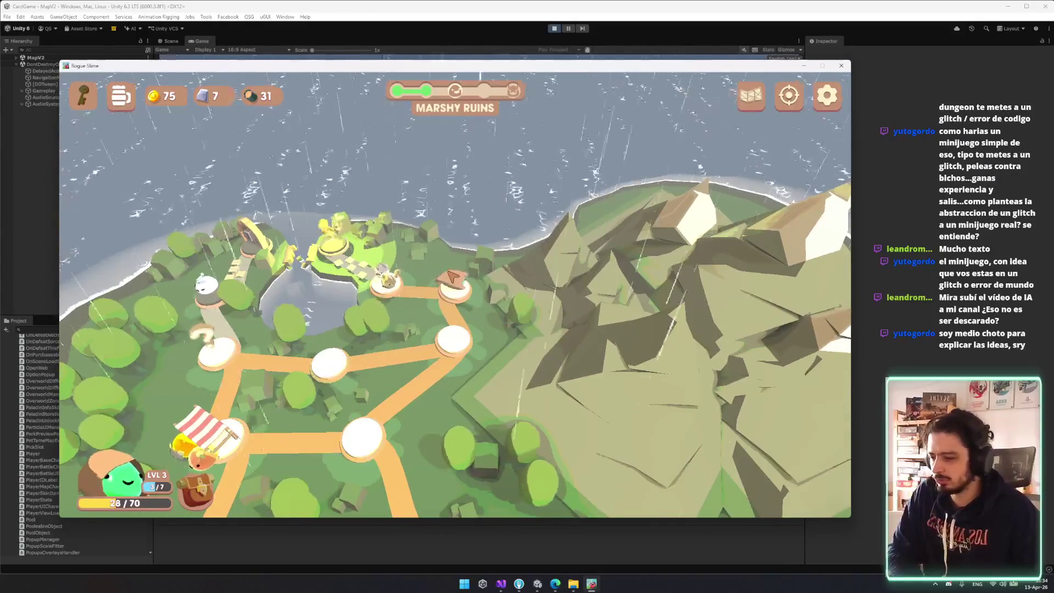
- Move to the next node and absorb Fire Strike into Curved Sword+
left_click(449, 275)
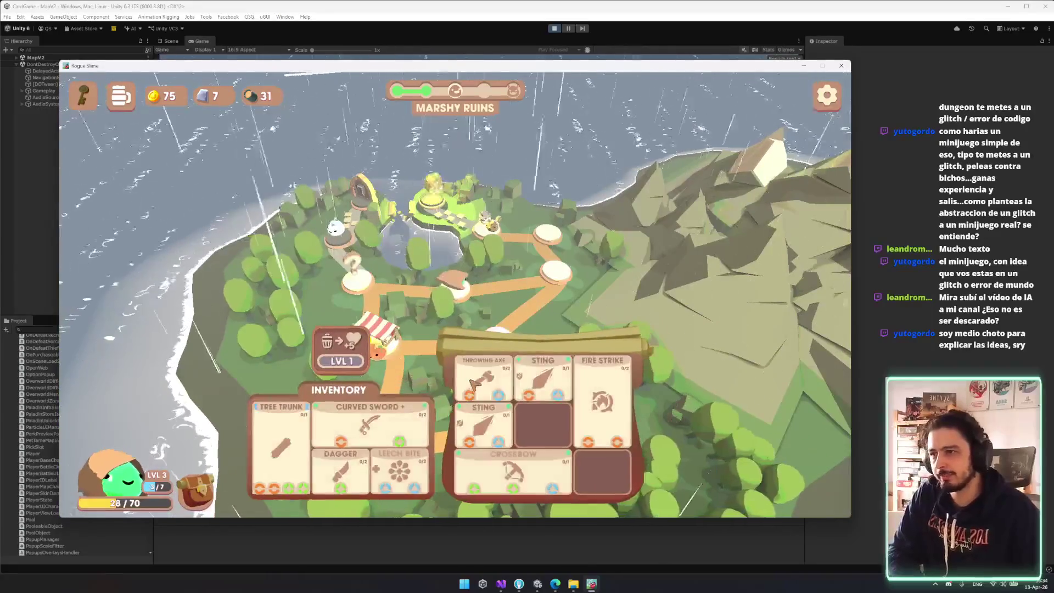
left_click_drag(547, 432, 614, 457)
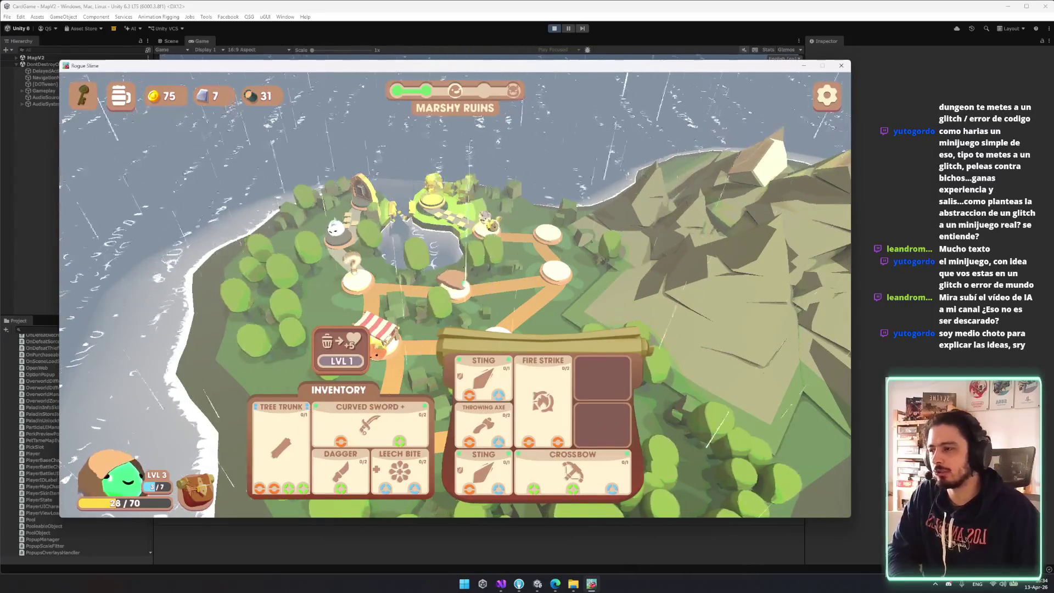
left_click_drag(336, 374, 340, 384)
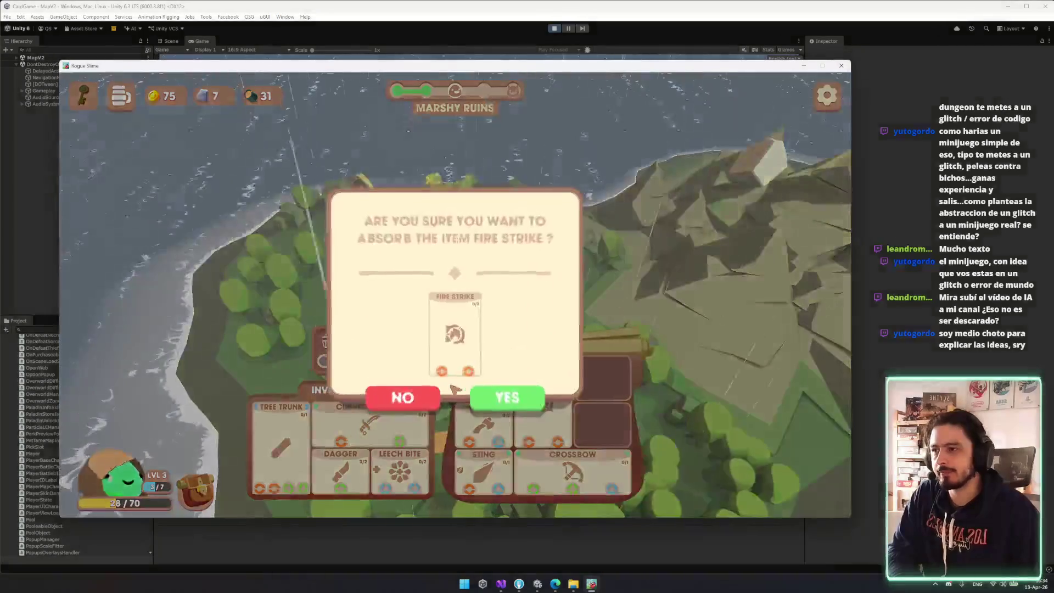
left_click(511, 411)
- Absorb the spare Sting, Crossbow and Throwing Axe, then check the Shiny Thing event
mouse_move(483, 422)
left_mouse_down()
mouse_move(396, 354)
mouse_move(448, 383)
left_mouse_up()
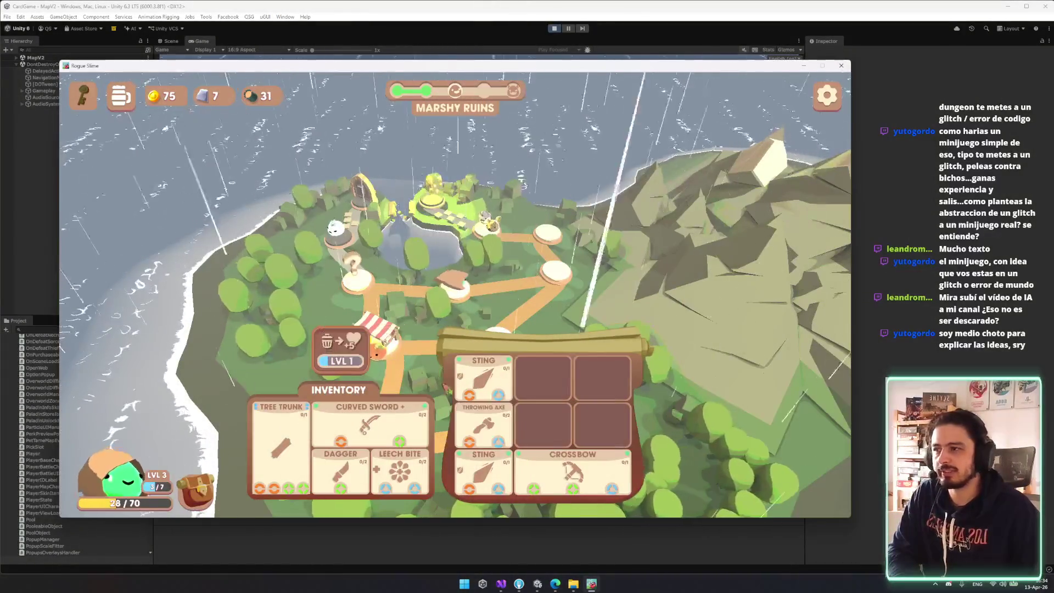
left_click_drag(503, 453, 341, 354)
left_click(505, 395)
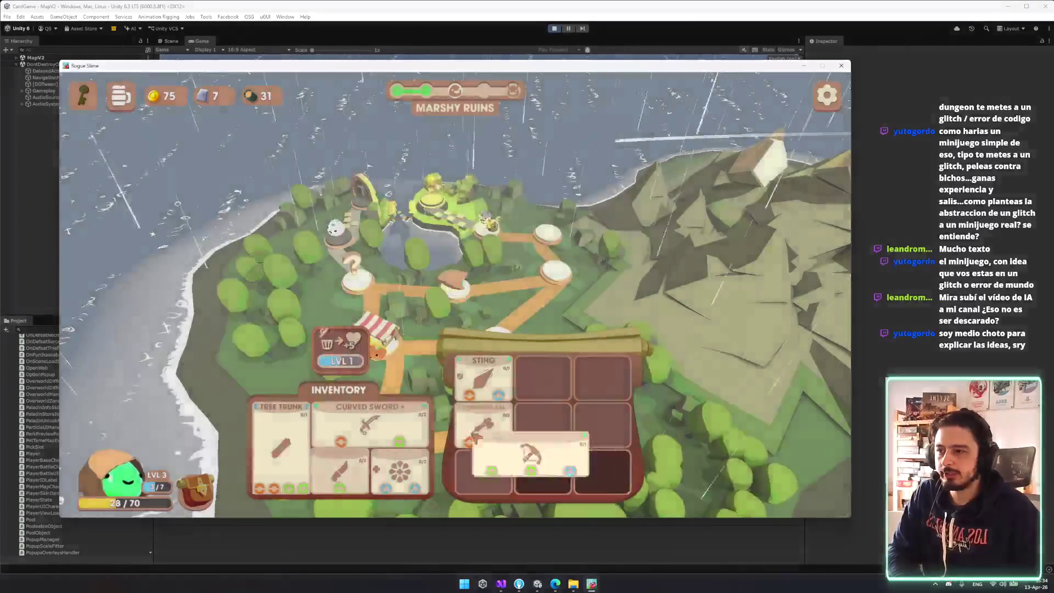
left_click_drag(572, 472, 340, 354)
left_click(505, 394)
left_click_drag(483, 425, 340, 354)
left_click(505, 397)
left_click(369, 289)
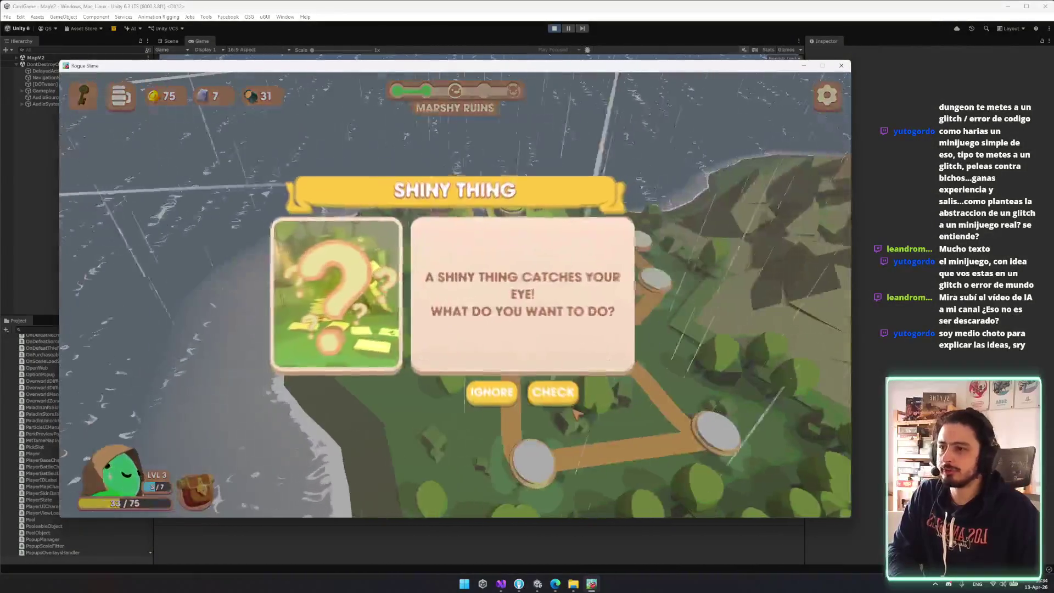
left_click(554, 390)
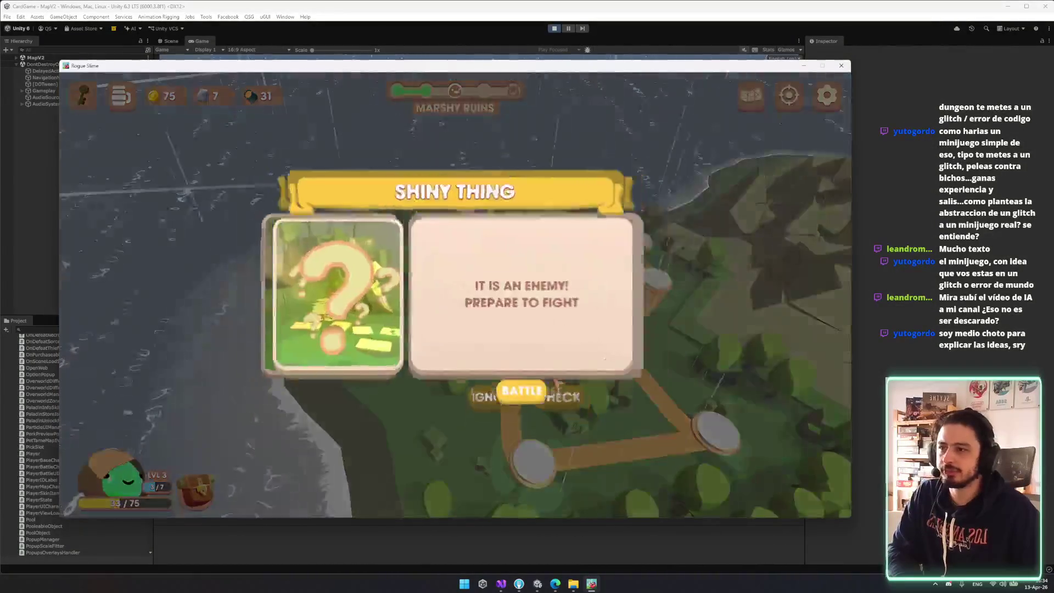
- Start the battle, spend a die on Tree Trunk and end the first turn
left_click(520, 389)
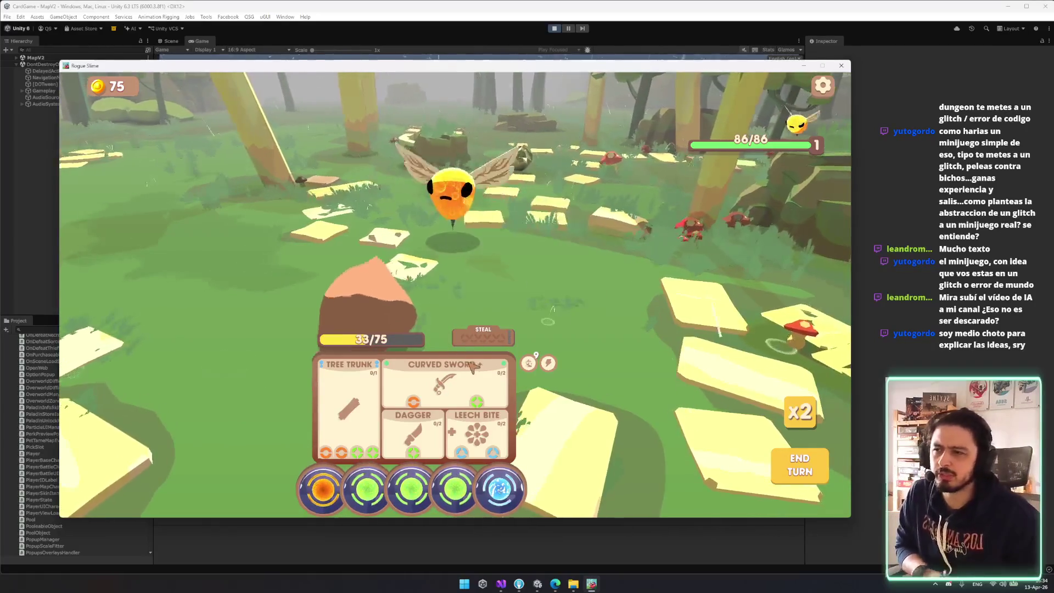
mouse_move(454, 487)
left_mouse_down()
mouse_move(433, 357)
mouse_move(355, 452)
left_mouse_up()
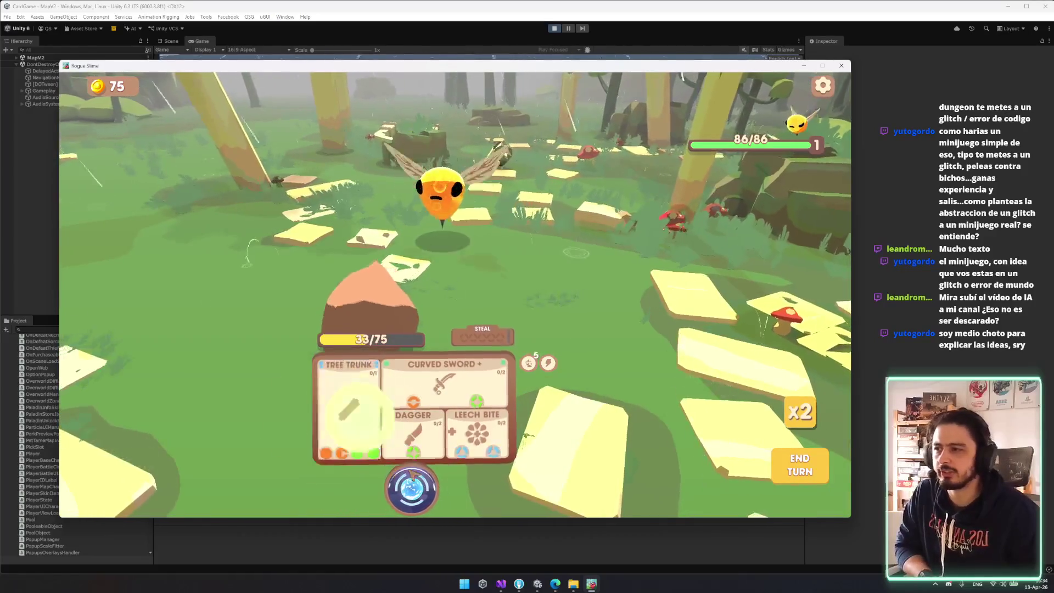
left_click(807, 473)
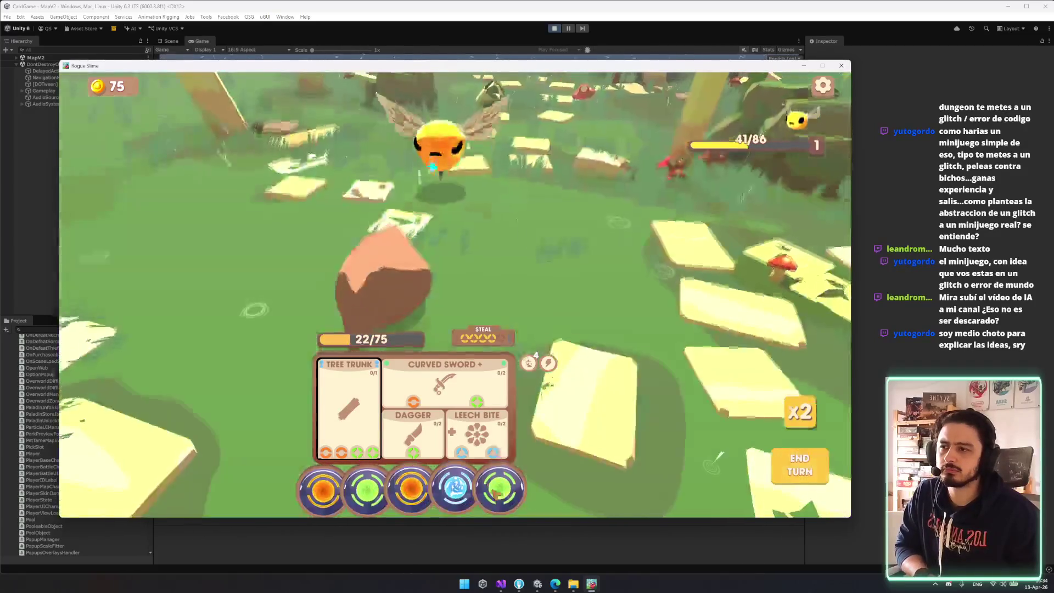
- Power Dagger and Leech Bite to defeat the bee and collect the victory coins
left_click(364, 488)
left_click(423, 494)
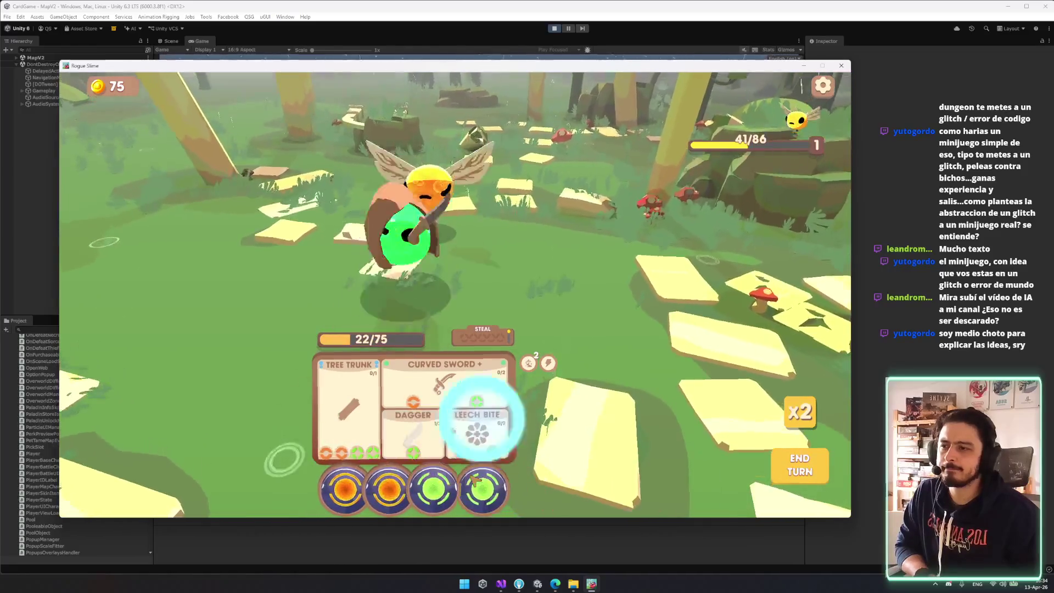
left_click(455, 488)
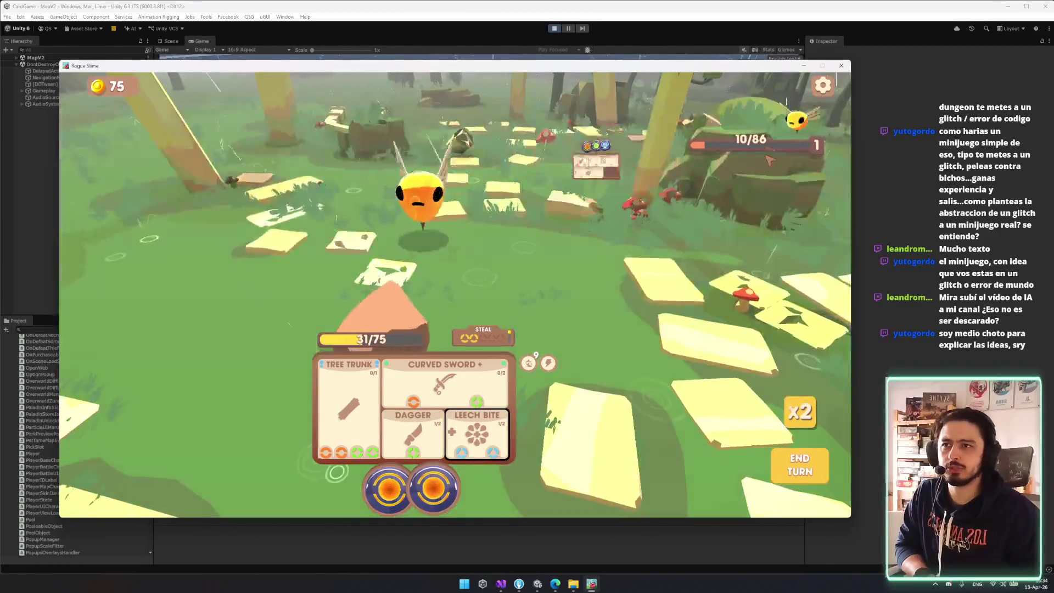
left_click(433, 487)
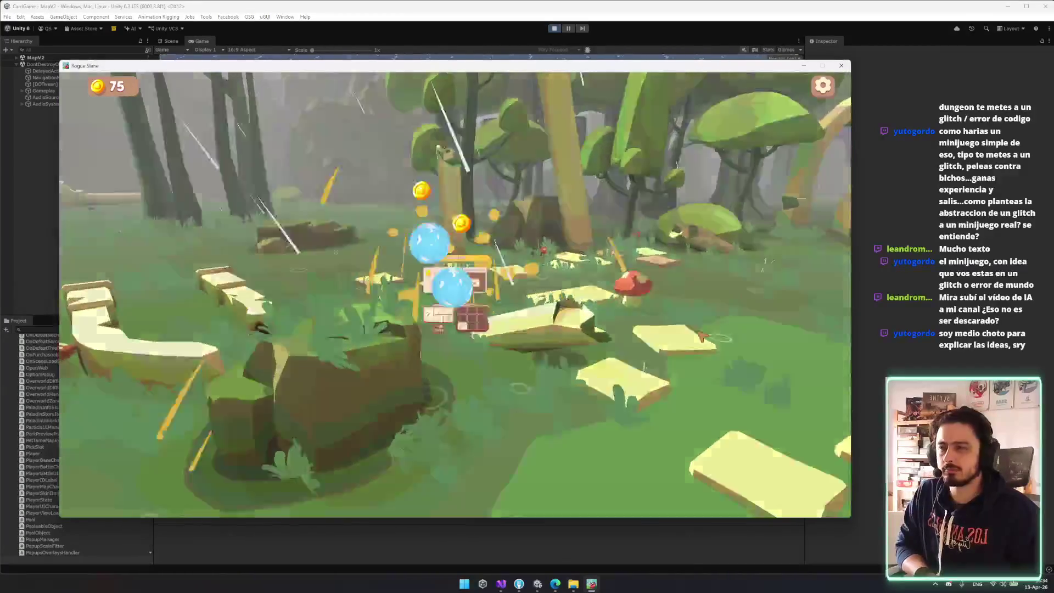
left_click(578, 360)
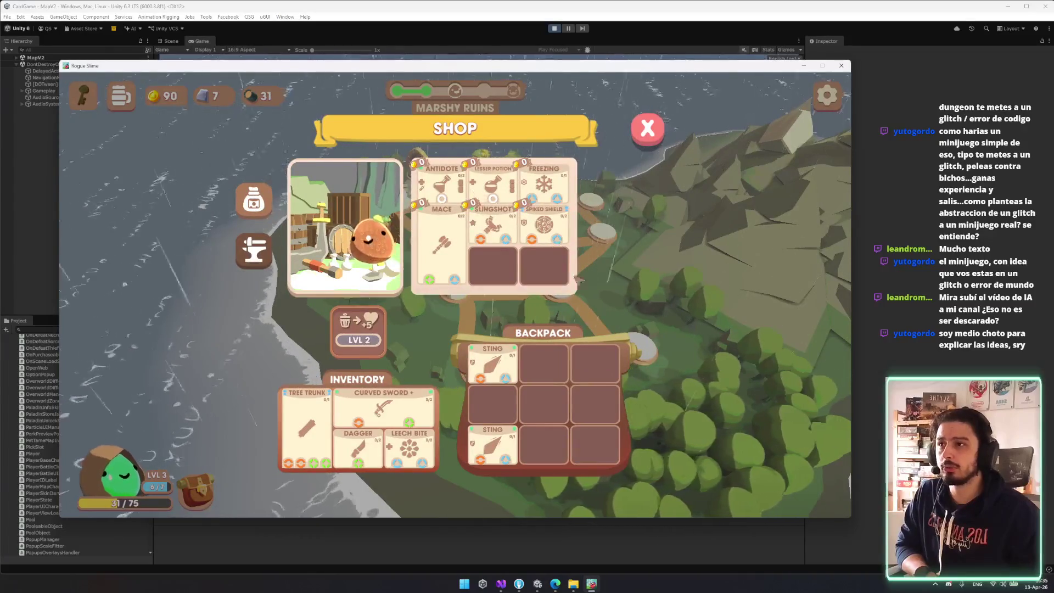
- Buy the Lesser Potion from the shop, then leave the shop
mouse_move(499, 207)
left_mouse_down()
mouse_move(542, 347)
mouse_move(548, 237)
left_mouse_up()
left_click_drag(543, 444, 464, 225)
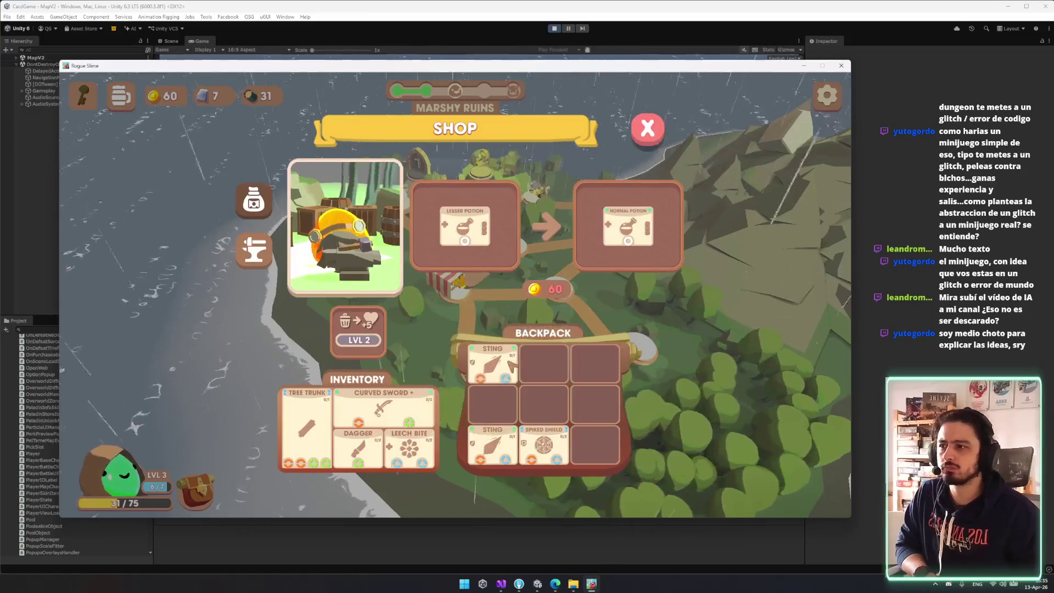
left_click_drag(492, 362, 471, 240)
left_click(471, 239)
key("Escape")
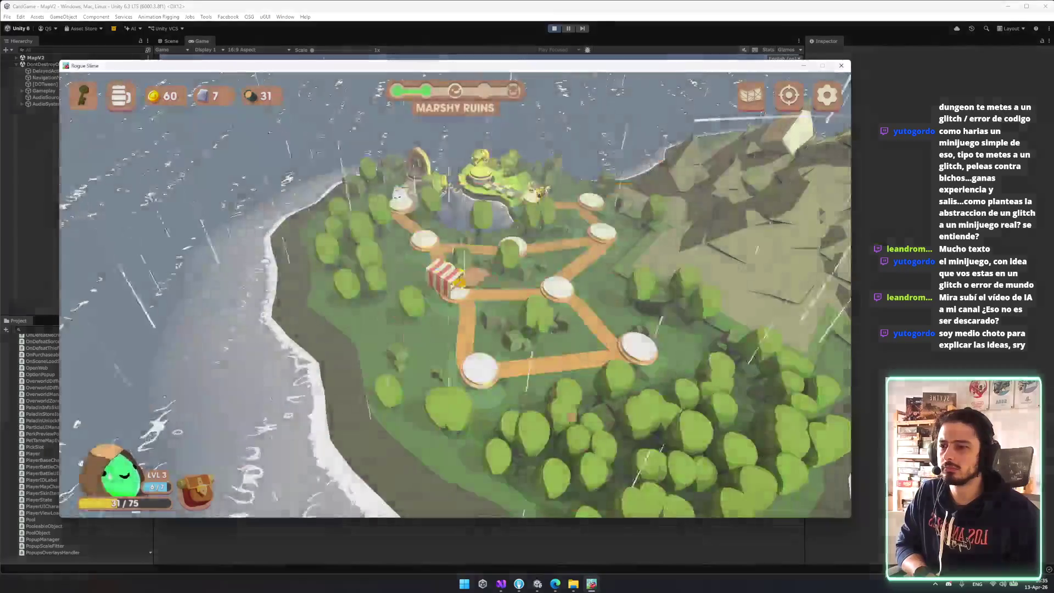
- Equip the Lesser Potion in place of Leech Bite and travel to the Blub encounter
key("i")
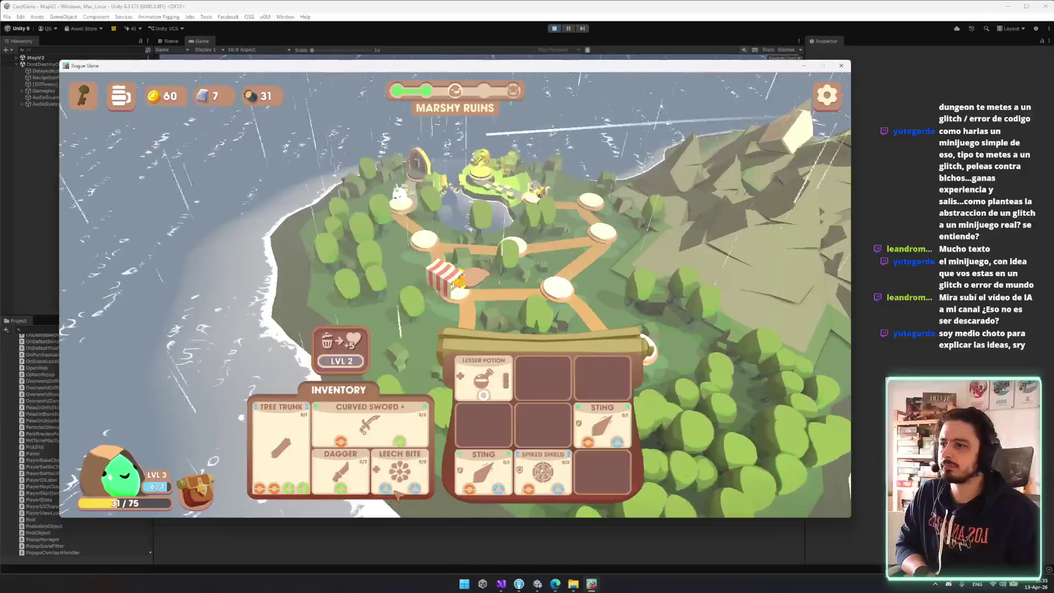
left_click_drag(483, 378, 406, 485)
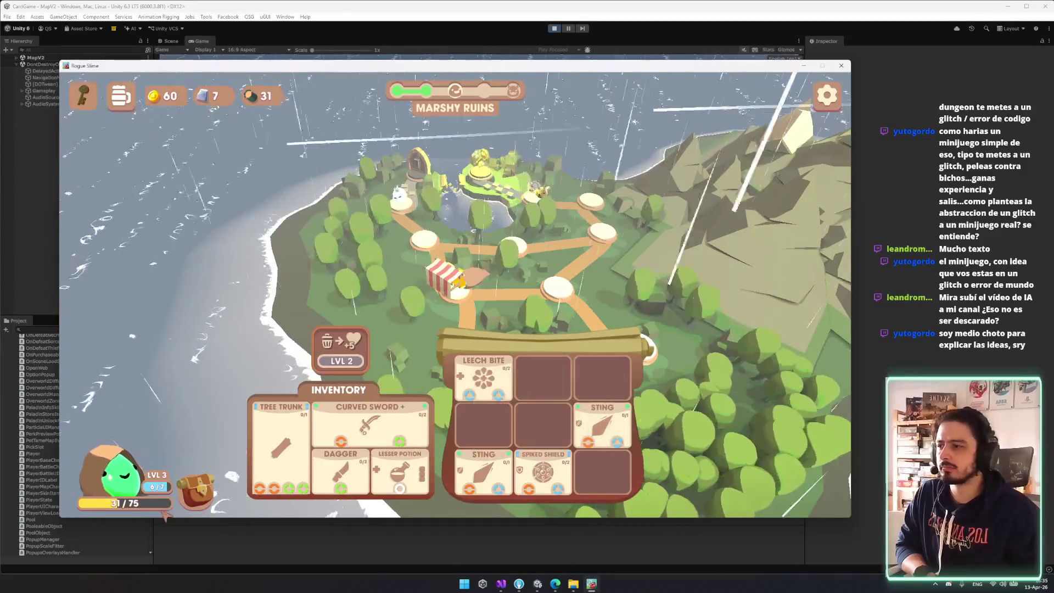
key("i")
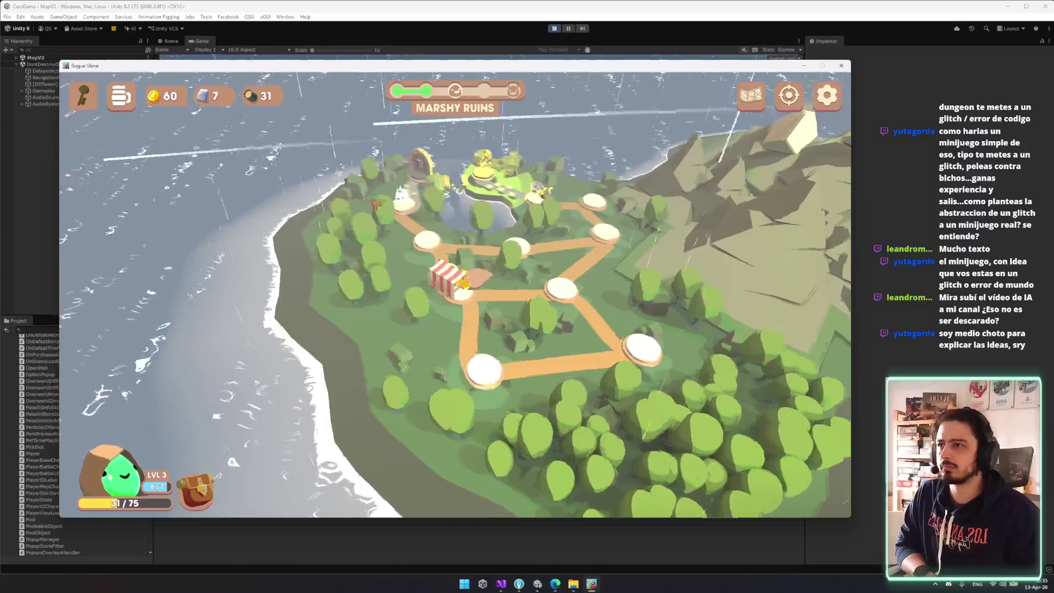
key("w")
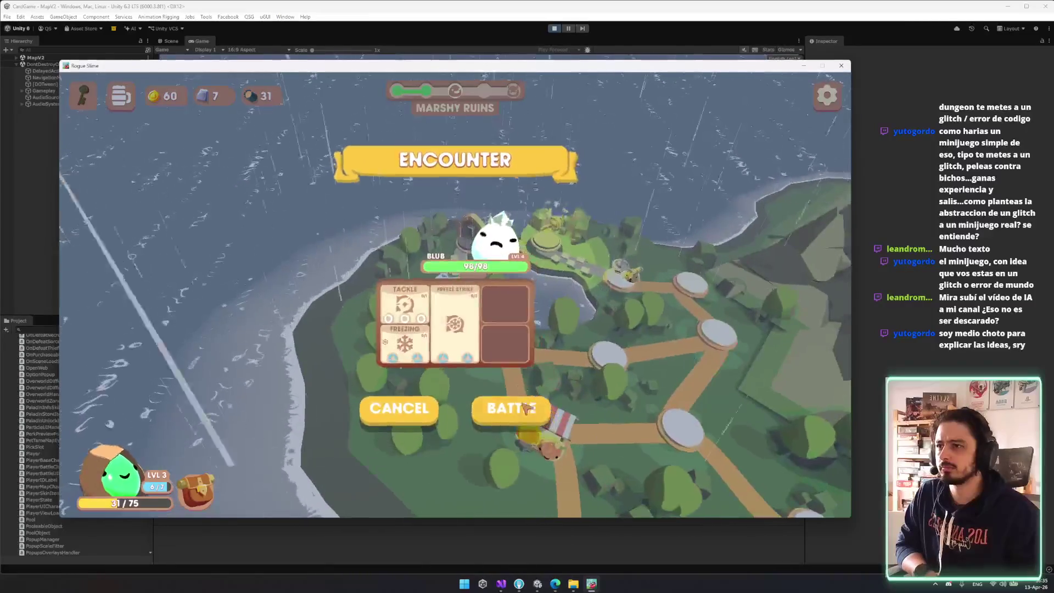
- Start the Blub battle, spend dice on Tree Trunk and Steal, then end the turn
key("i")
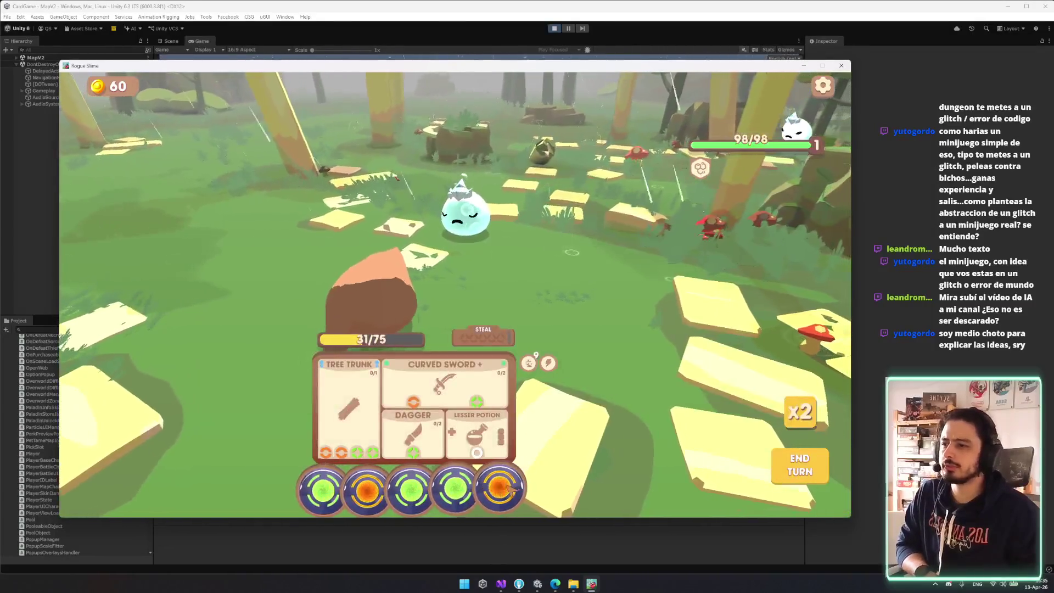
mouse_move(329, 487)
left_mouse_down()
mouse_move(348, 388)
mouse_move(346, 451)
left_mouse_up()
left_click_drag(388, 488, 351, 417)
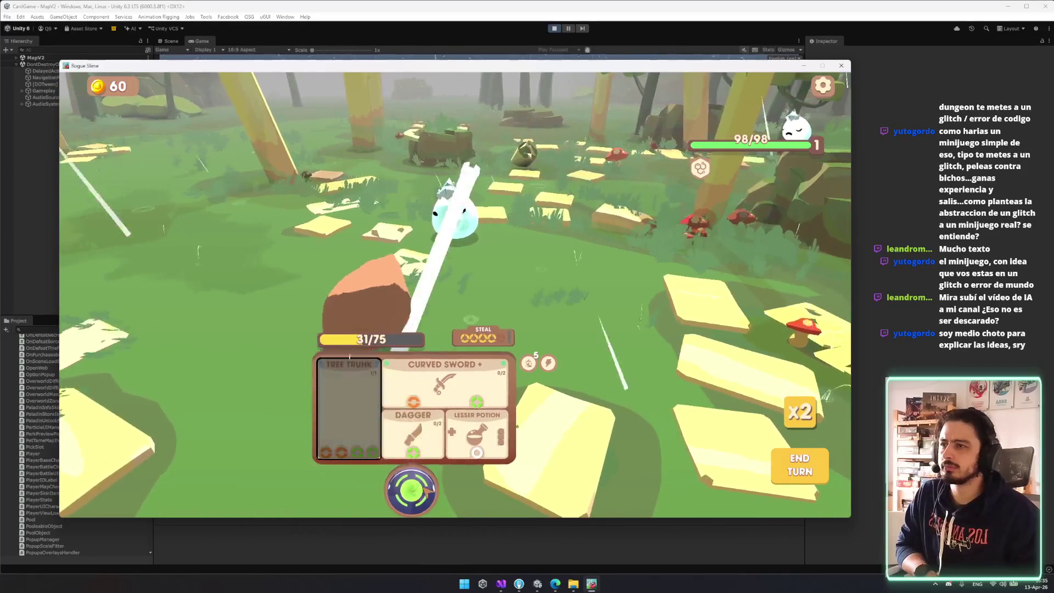
mouse_move(426, 490)
left_mouse_down()
mouse_move(494, 482)
mouse_move(489, 305)
mouse_move(483, 336)
left_mouse_up()
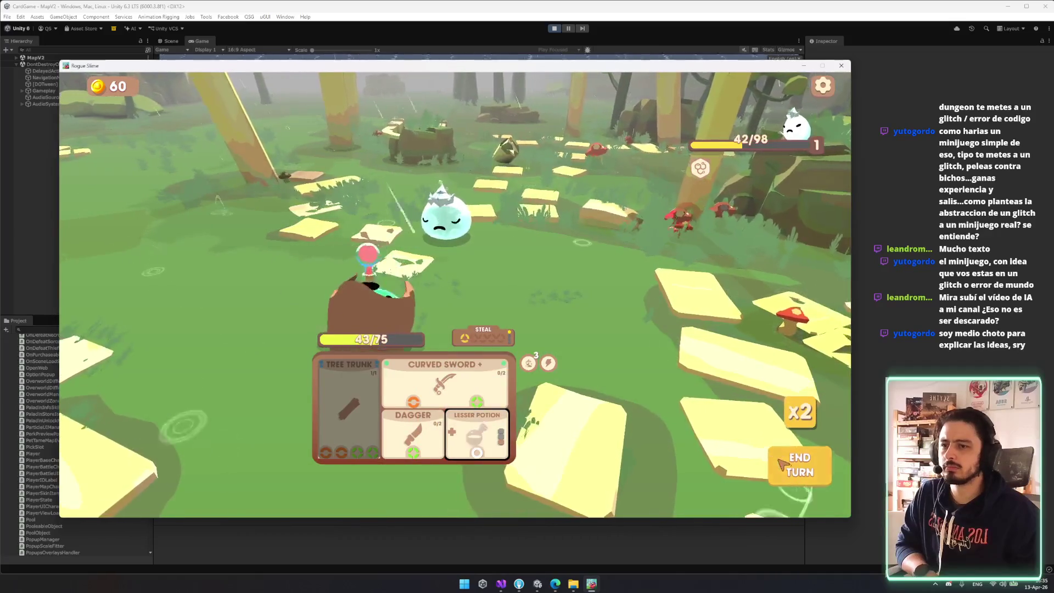
left_click(796, 466)
- Finish Blub with Tree Trunk and Dagger, then take the Freezing reward into the backpack
mouse_move(564, 370)
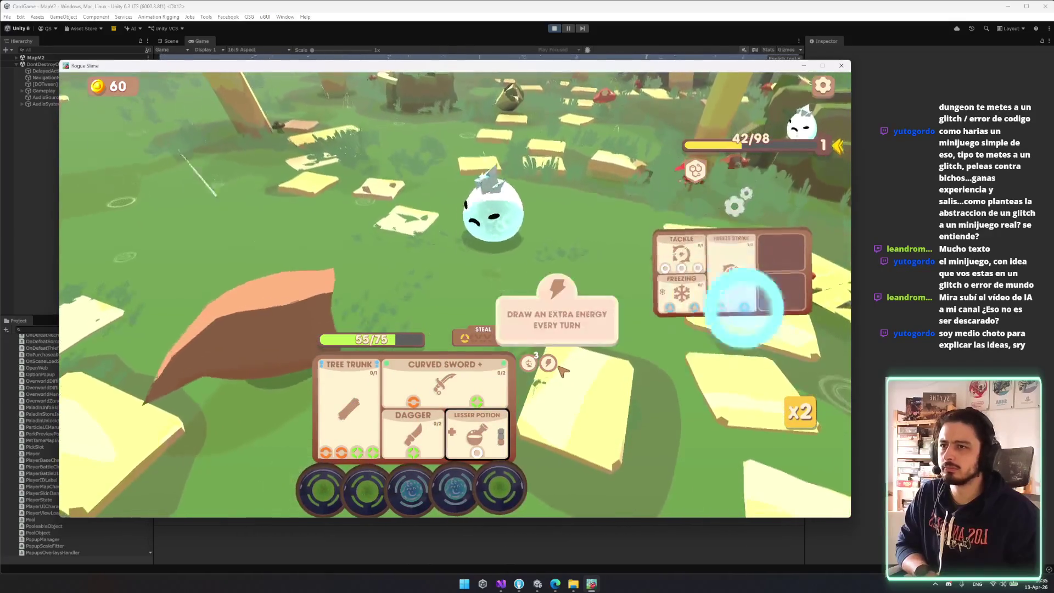
mouse_move(360, 486)
left_mouse_down()
mouse_move(331, 428)
mouse_move(440, 391)
left_mouse_up()
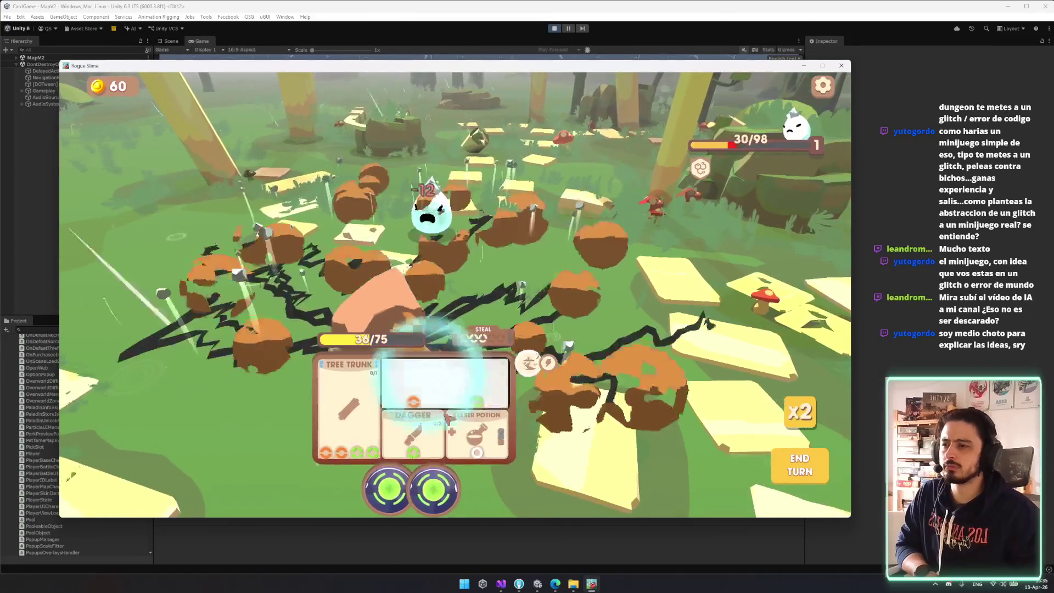
left_click_drag(433, 490, 413, 433)
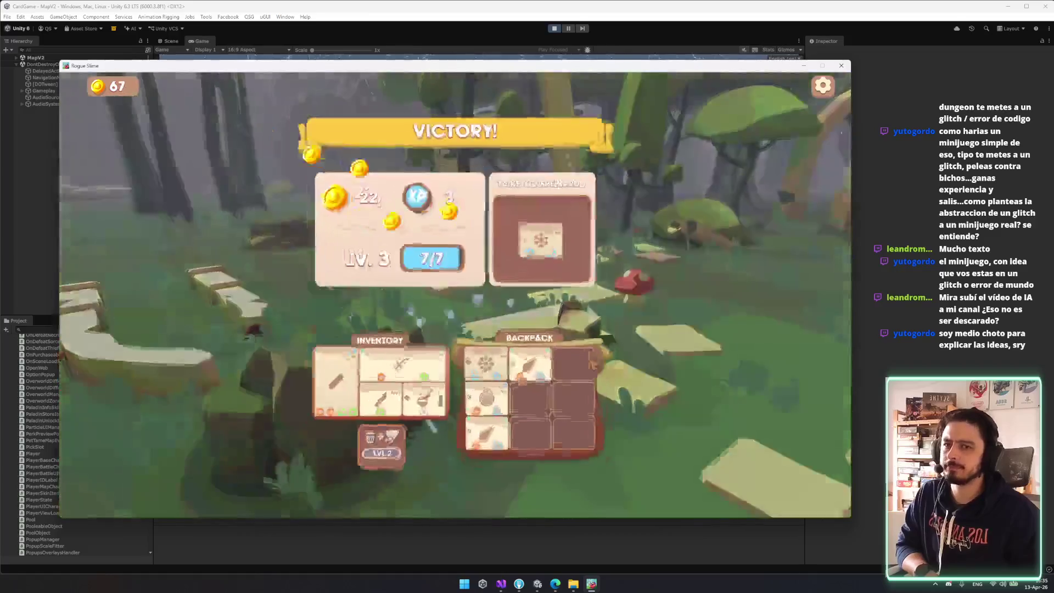
left_click_drag(546, 236, 536, 391)
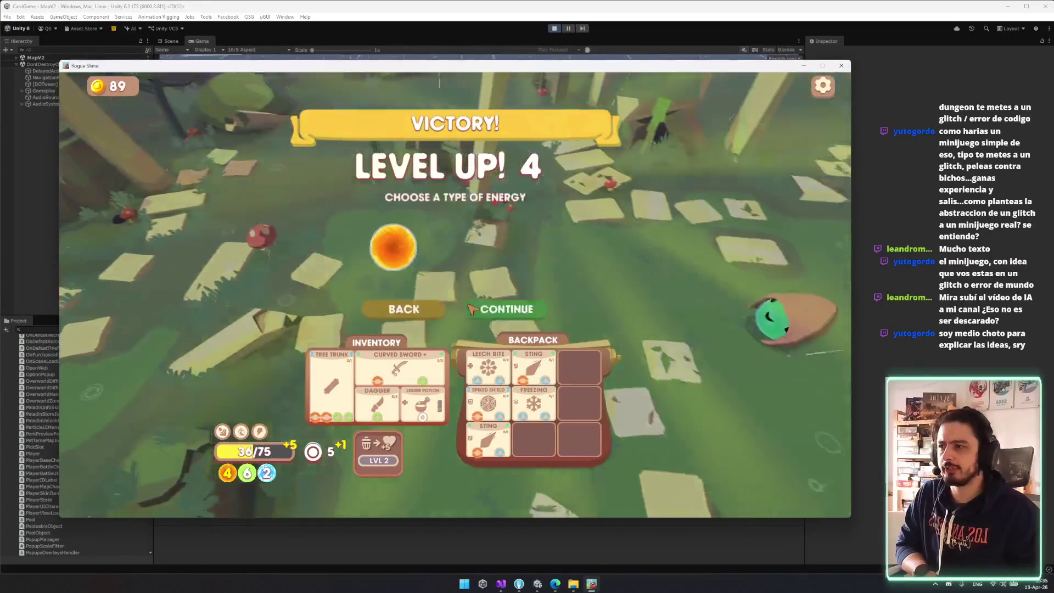
- Choose green energy for the Level 4 level-up and take the Quick Step perk
left_click(467, 245)
left_click(483, 309)
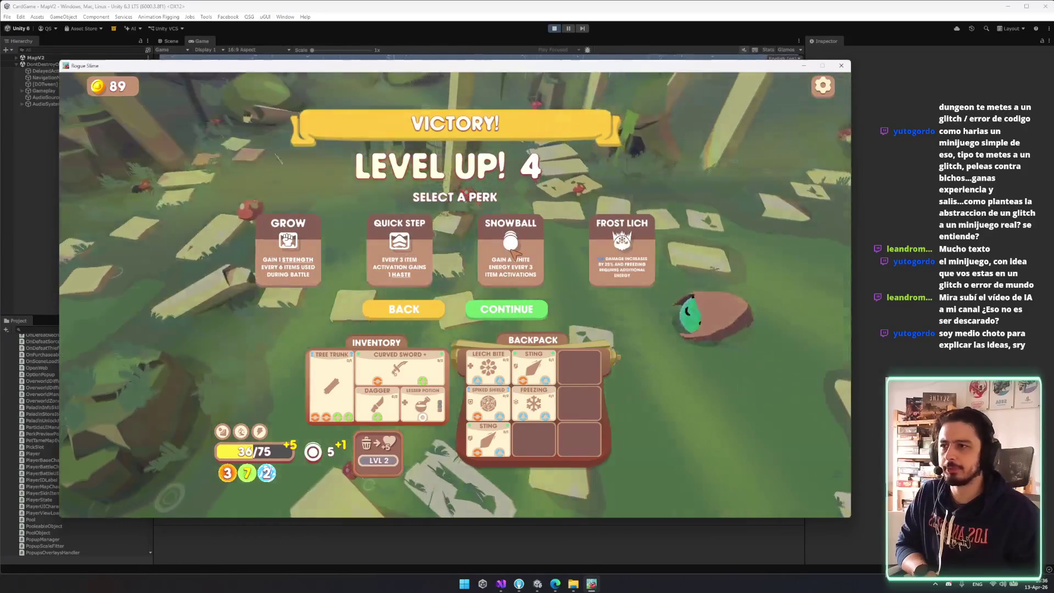
left_click(409, 260)
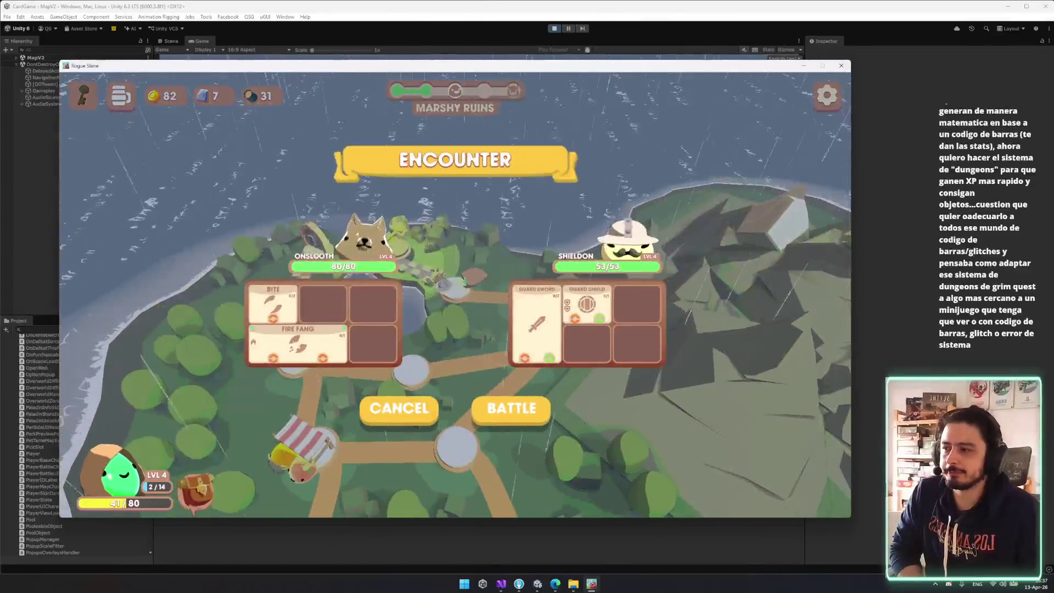
- Review the inventory by moving Curved Sword and Dagger, then close it and start the next battle
left_click(377, 403)
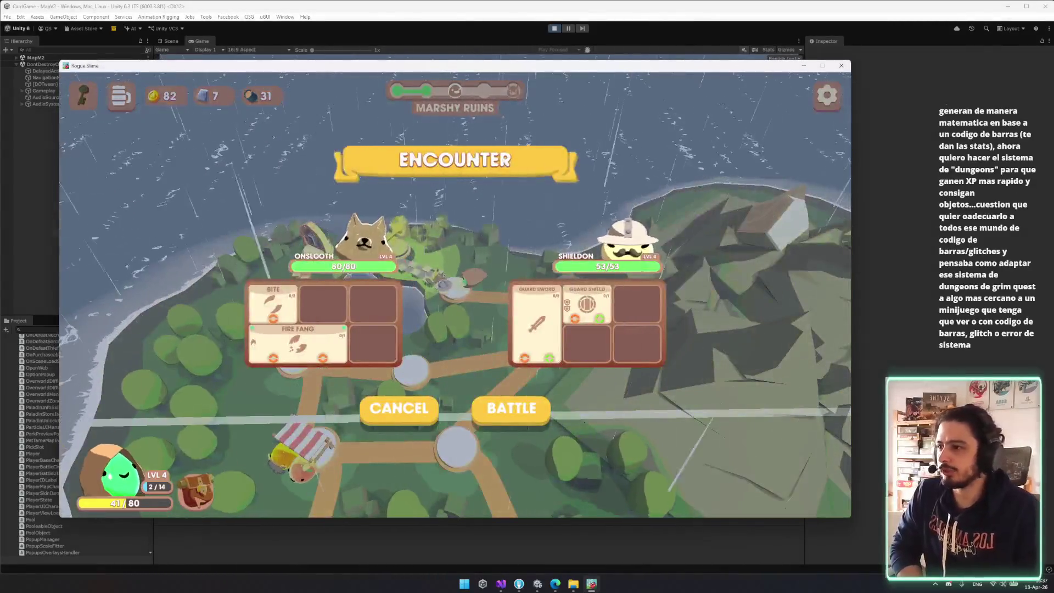
left_click(398, 418)
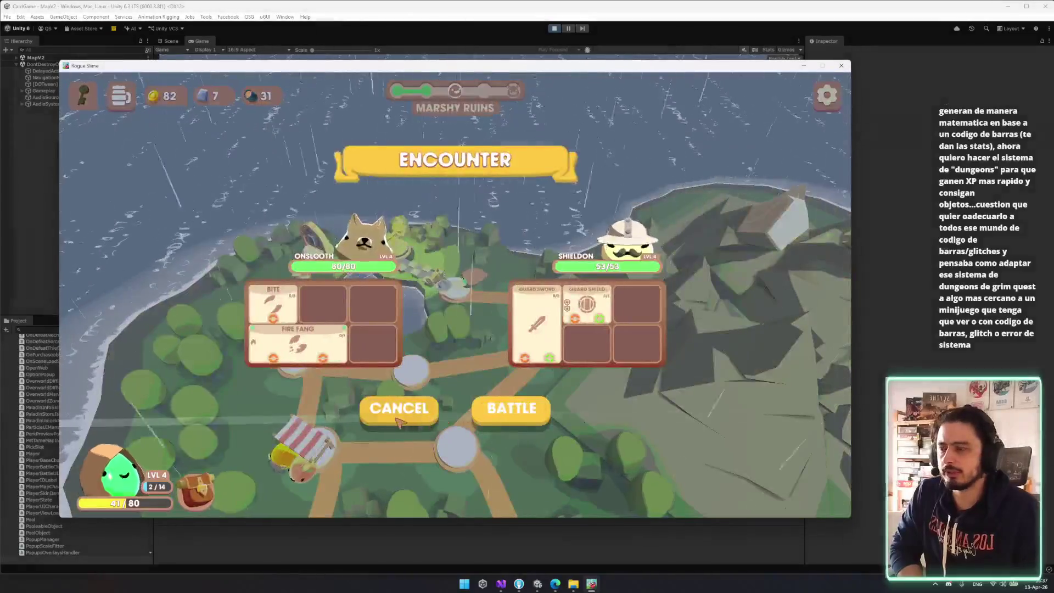
left_click(398, 419)
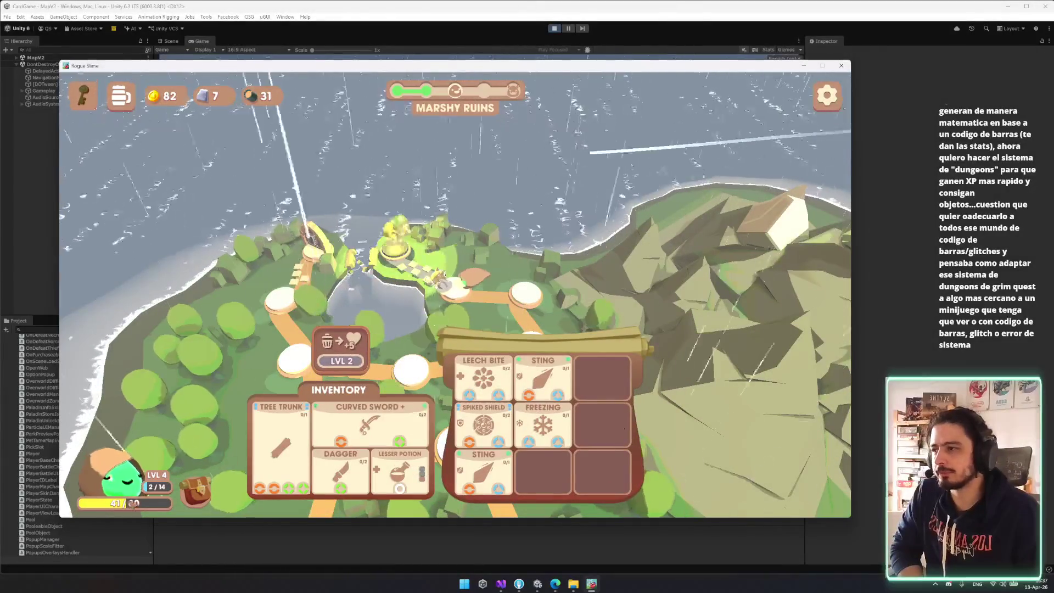
left_click(651, 134)
left_click_drag(368, 425, 337, 426)
mouse_move(340, 469)
left_mouse_down()
mouse_move(483, 483)
mouse_move(567, 505)
mouse_move(416, 475)
left_mouse_up()
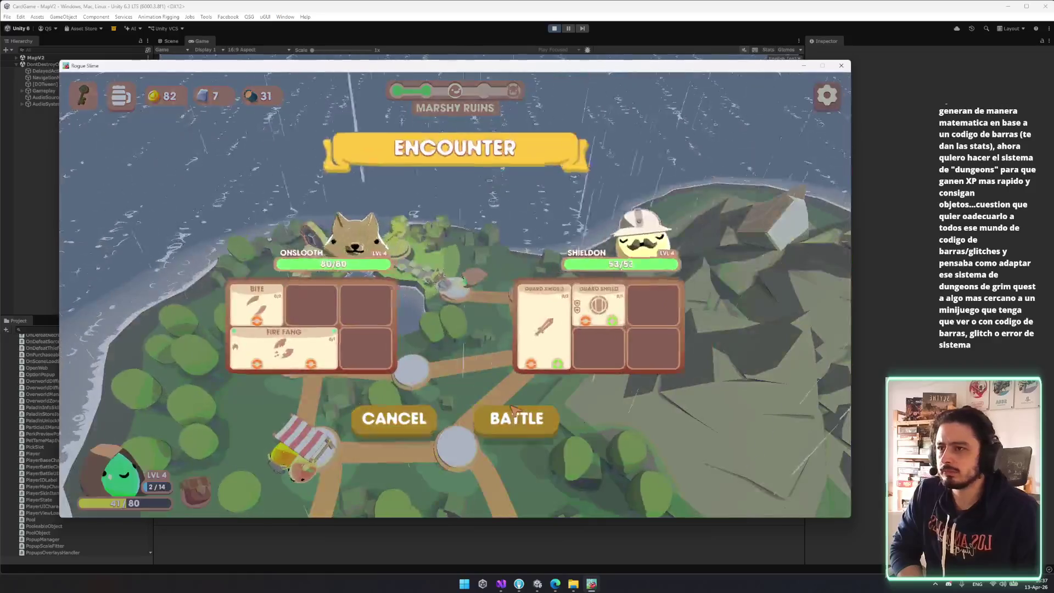
left_click(510, 415)
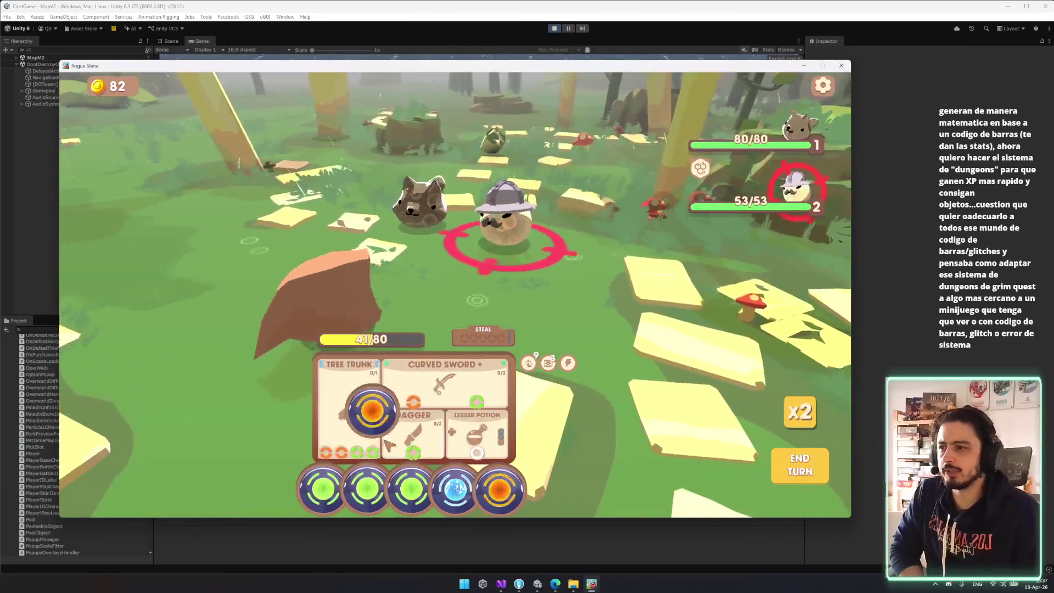
- Power Curved Sword, Dagger and Tree Trunk with energy orbs to attack the forest enemy
left_click_drag(406, 394, 409, 398)
mouse_move(410, 488)
left_mouse_down()
mouse_move(413, 434)
mouse_move(416, 450)
mouse_move(433, 390)
left_mouse_up()
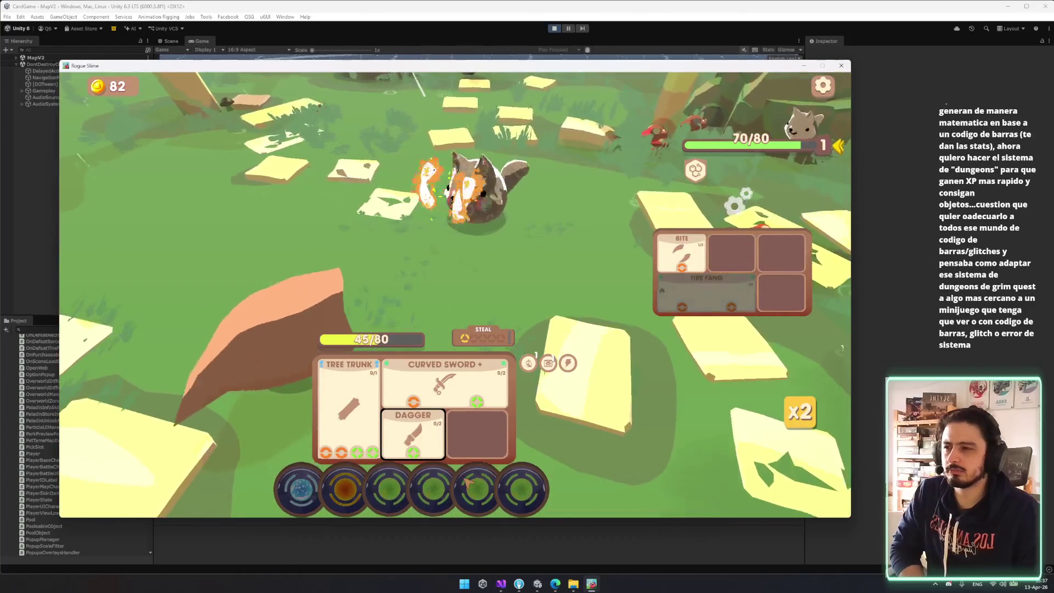
mouse_move(344, 491)
left_mouse_down()
mouse_move(348, 408)
mouse_move(355, 428)
left_mouse_up()
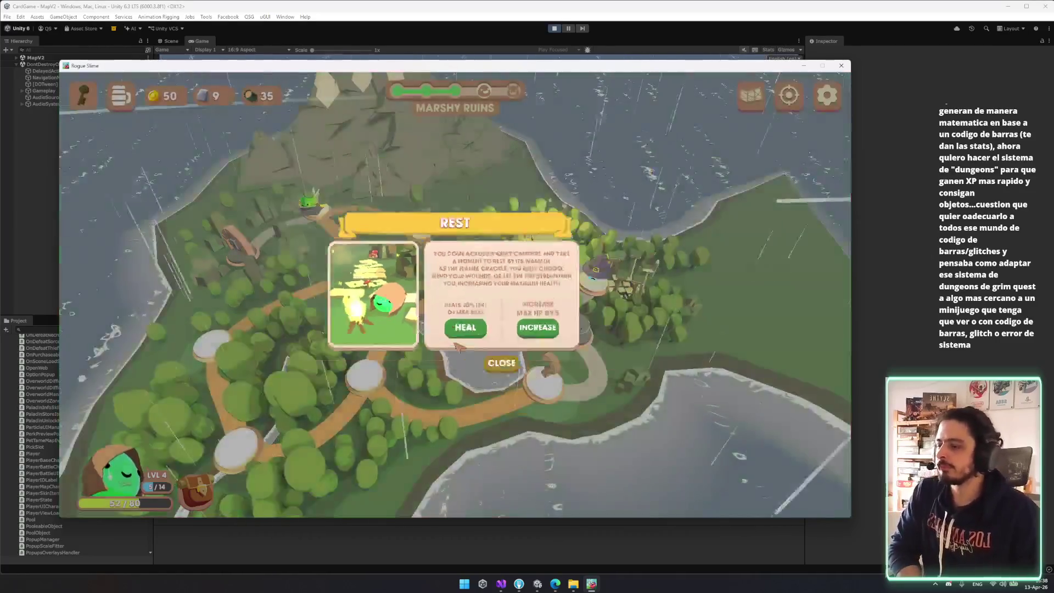
- Heal to 52/80 at the campfire, buy a Medic Slime potion, and start the next fight
left_click(454, 336)
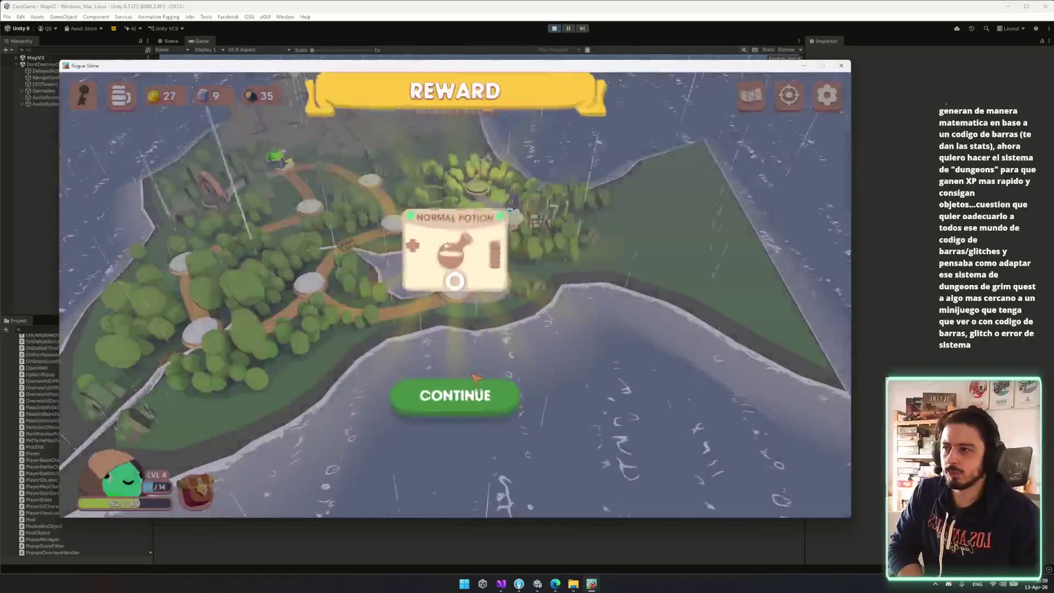
left_click(473, 392)
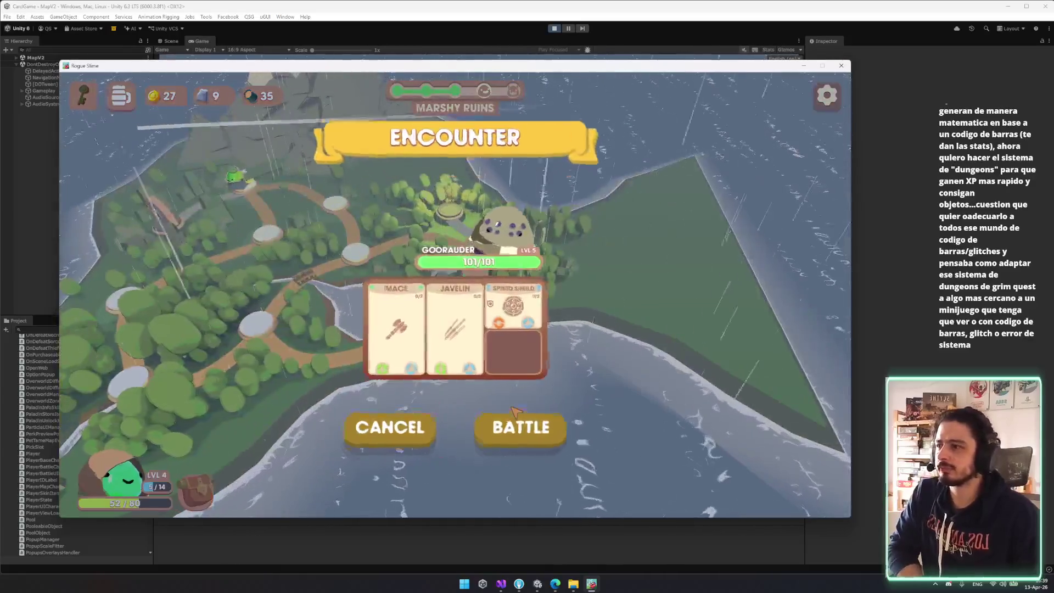
left_click(512, 407)
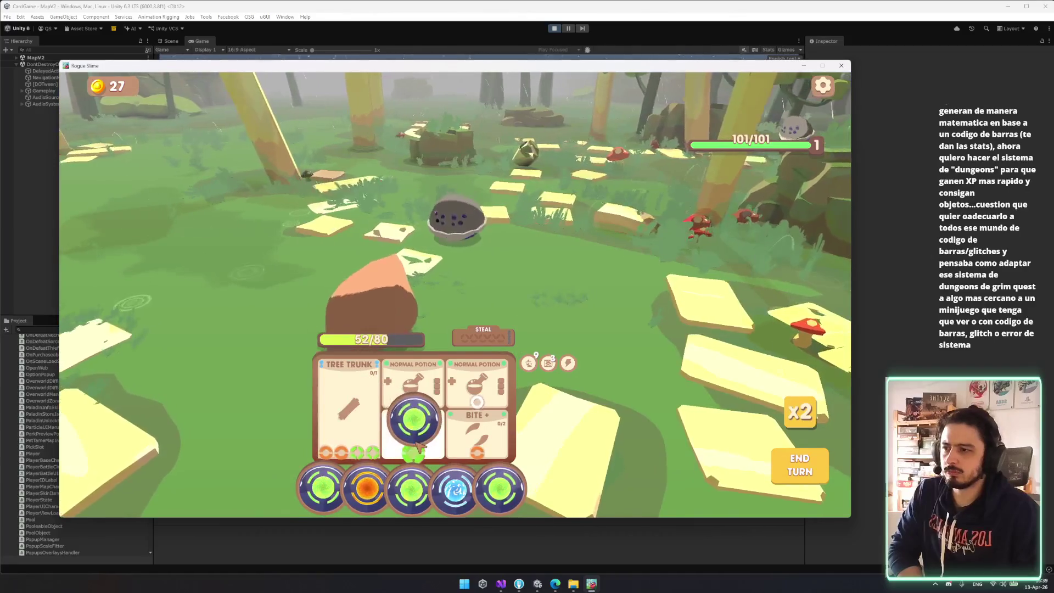
- Attack with Bite, heal with Tree Trunk, and end the first turn
mouse_move(411, 494)
left_mouse_down()
mouse_move(420, 466)
mouse_move(484, 453)
left_mouse_up()
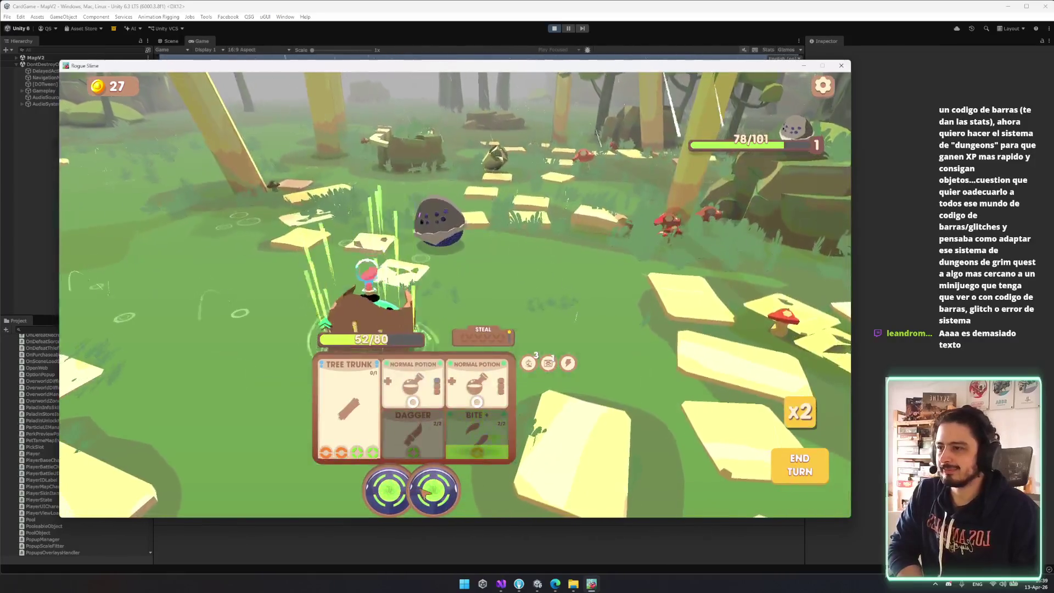
left_click_drag(387, 490, 351, 414)
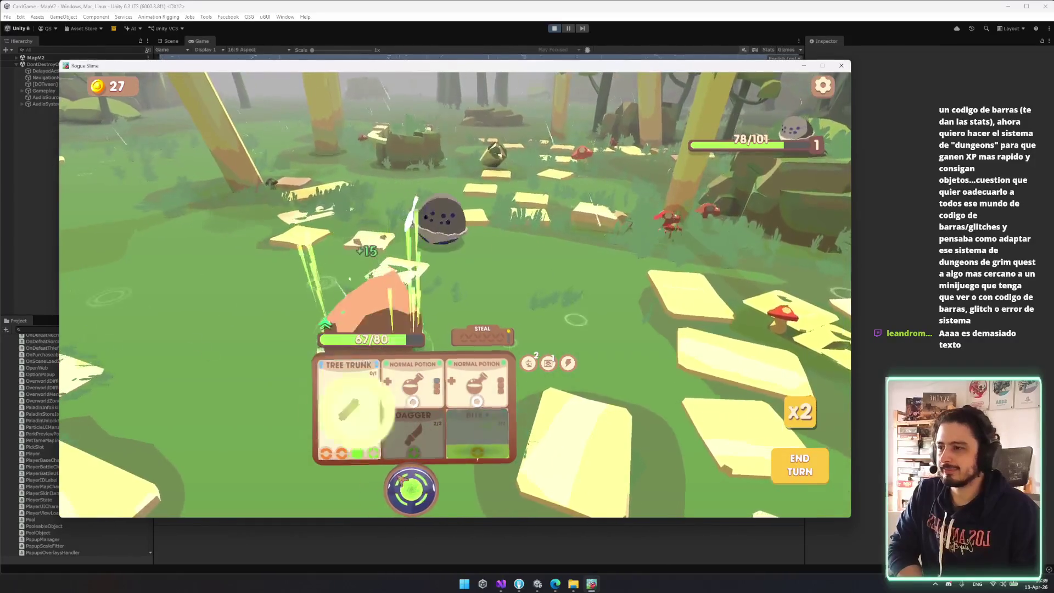
left_click(822, 481)
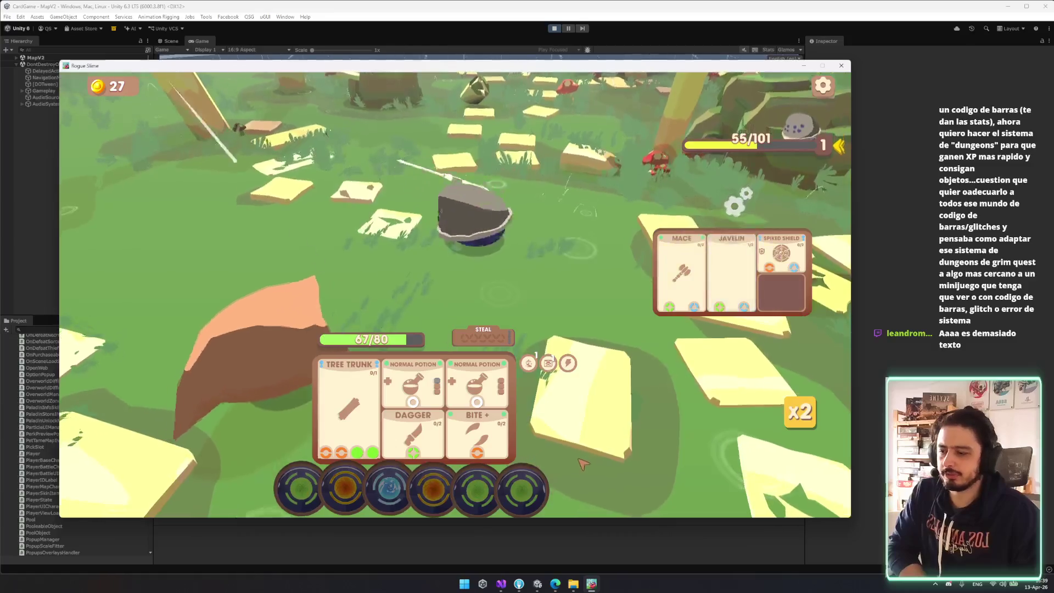
- Attack again, drink a Normal Potion, and power Tree Trunk and Bite to defeat the enemy
left_click(498, 426)
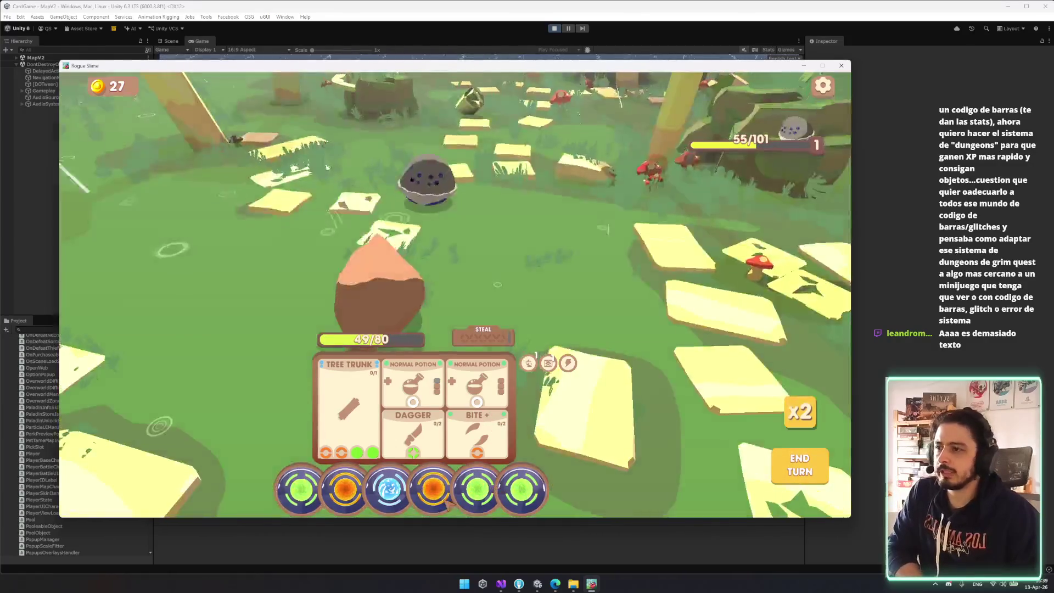
left_click(482, 364)
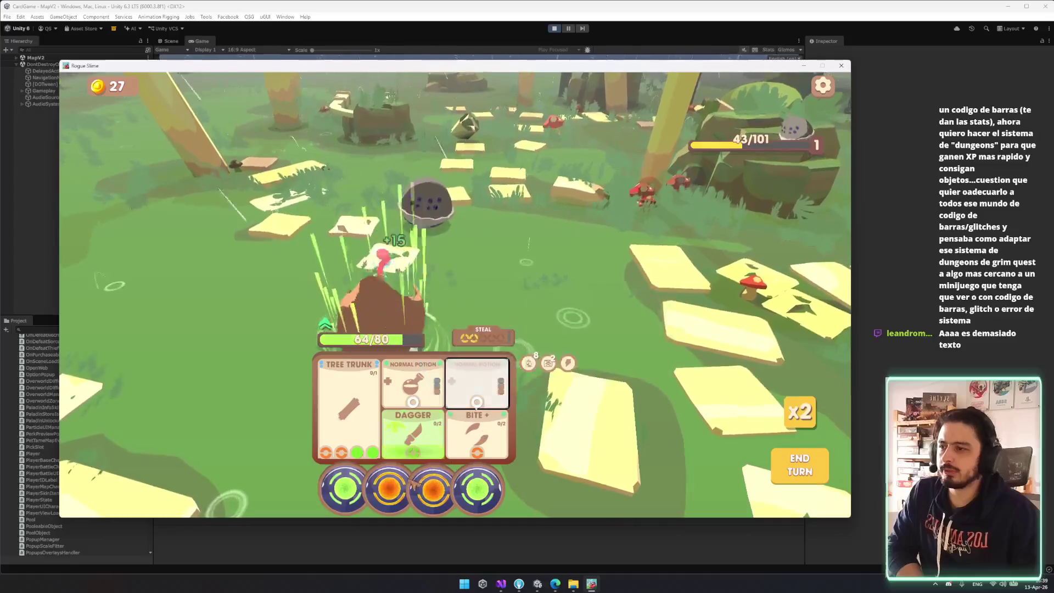
left_click(349, 409)
left_click(477, 439)
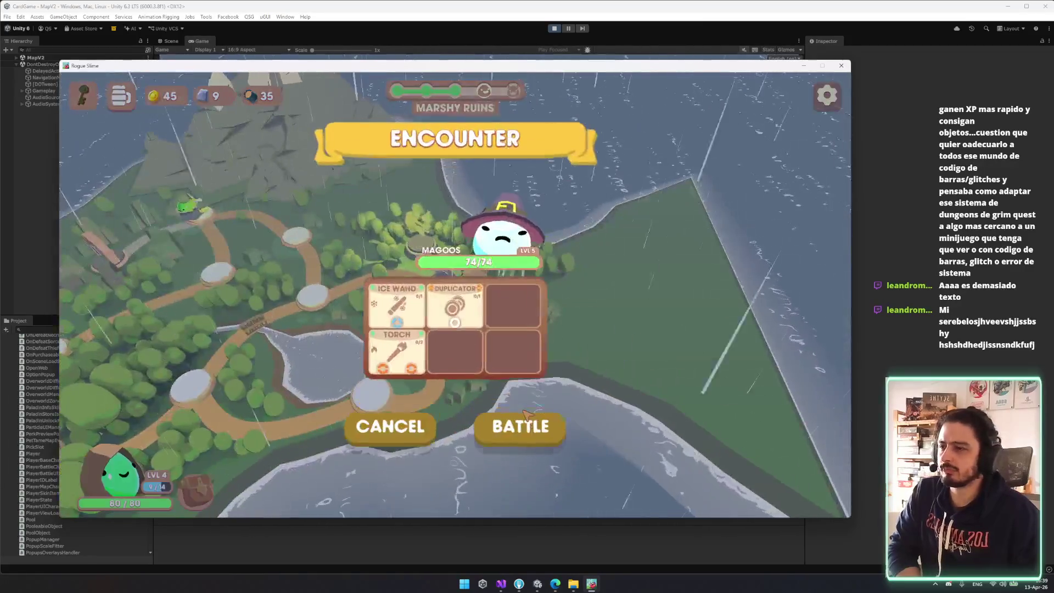
- Fight the witch-hat slime using Bite, Dagger, Tree Trunk and Normal Potion, then end the turn
left_click(527, 409)
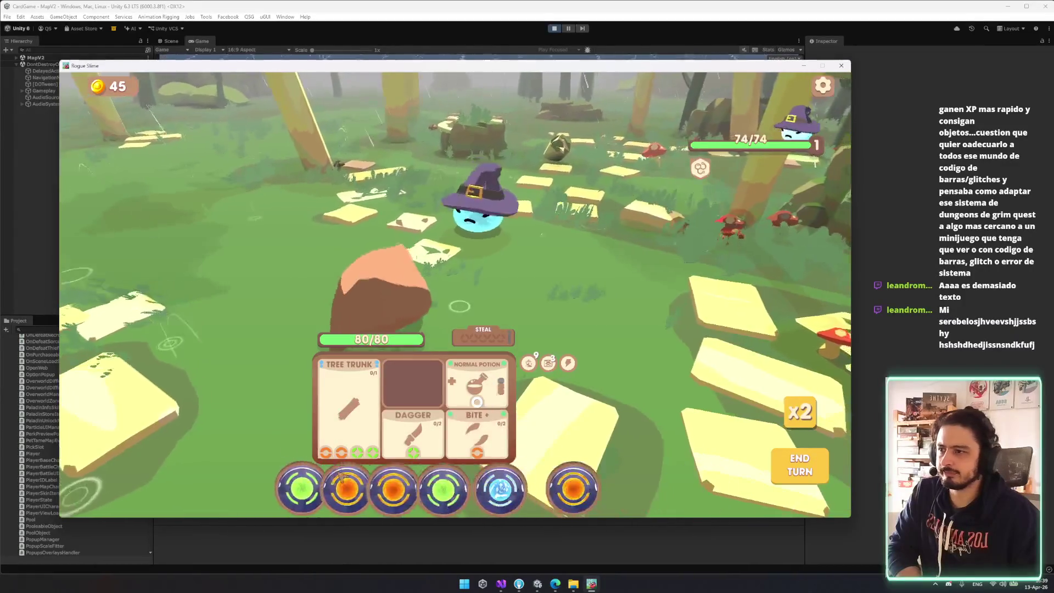
left_click_drag(322, 487, 476, 434)
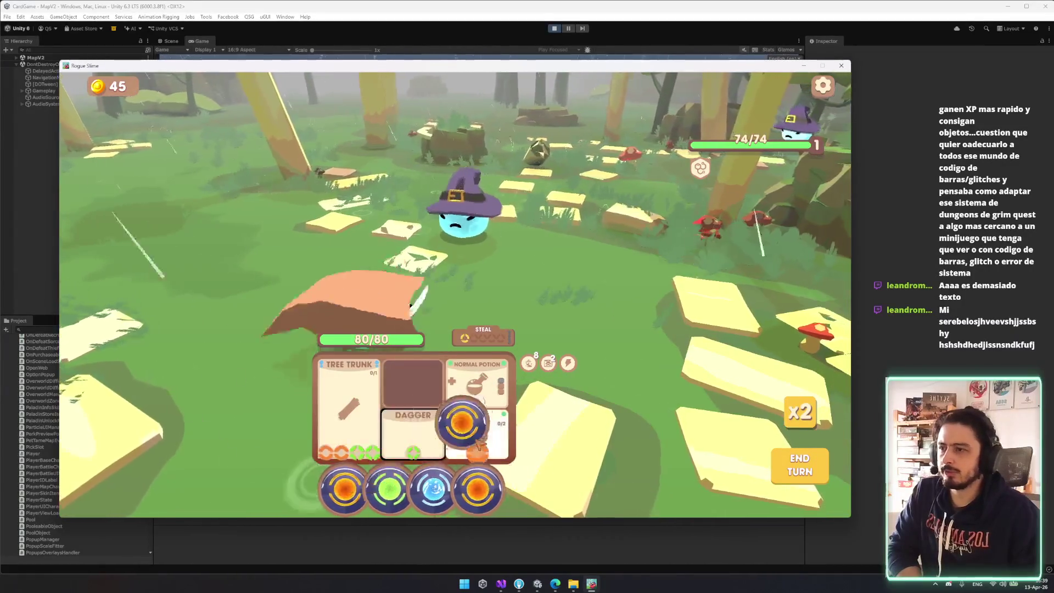
mouse_move(411, 487)
left_mouse_down()
mouse_move(427, 452)
mouse_move(476, 433)
left_mouse_up()
left_click_drag(434, 488, 493, 399)
left_click_drag(362, 420, 362, 420)
left_click_drag(410, 487, 464, 420)
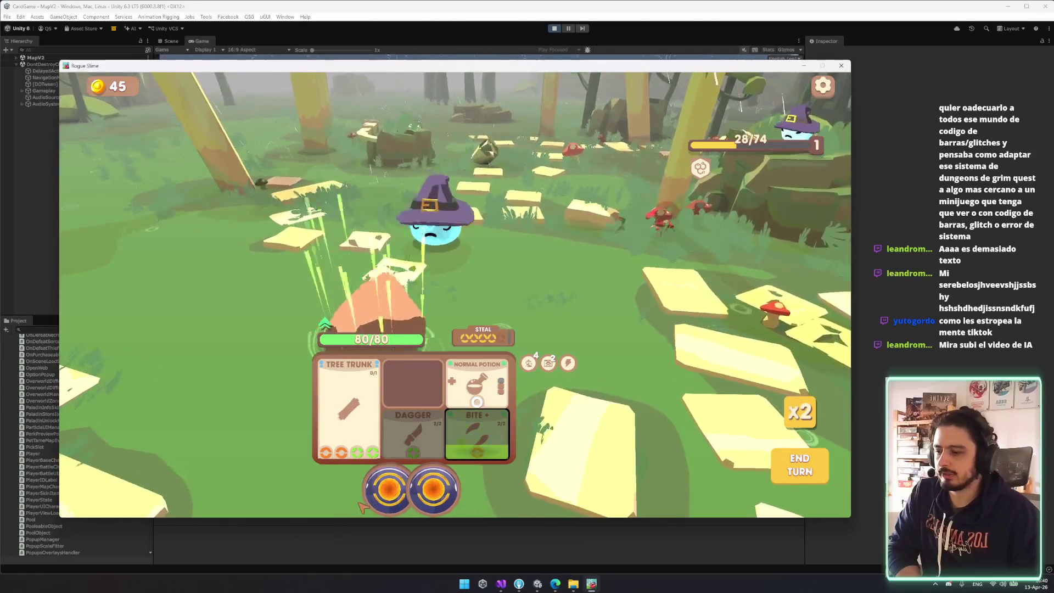
mouse_move(388, 488)
left_mouse_down()
mouse_move(419, 416)
mouse_move(477, 384)
mouse_move(377, 447)
mouse_move(351, 417)
left_mouse_up()
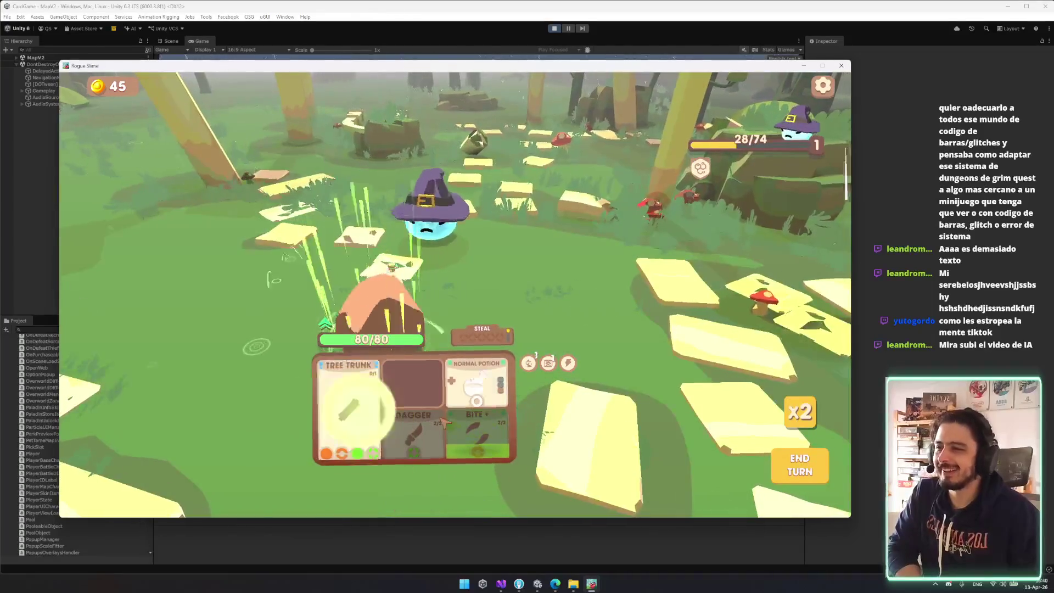
left_click(799, 464)
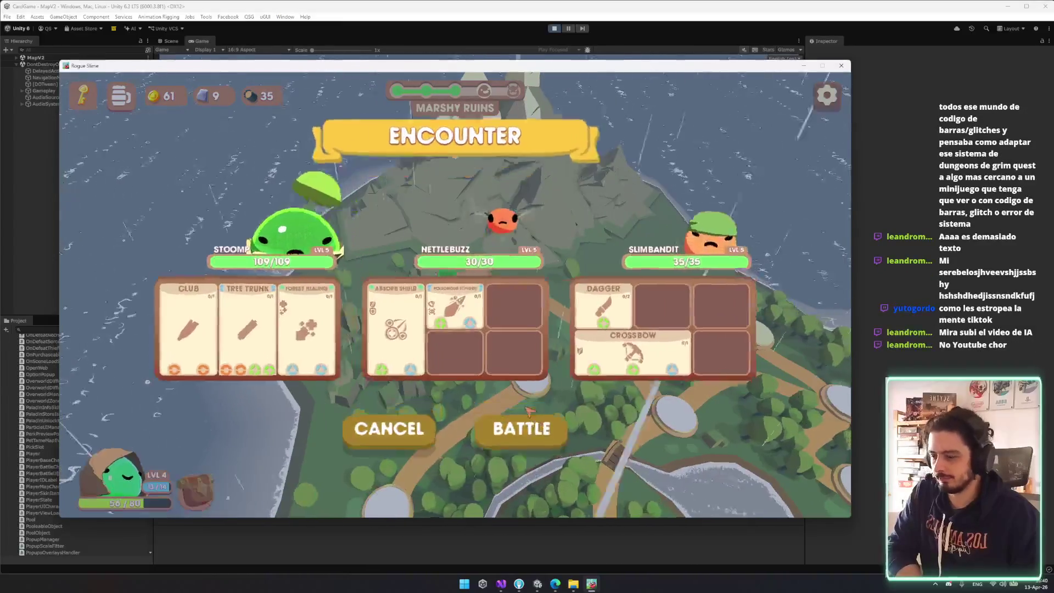
- Start the three-enemy battle and hit the second enemy with Dagger and Tree Trunk
left_click(530, 409)
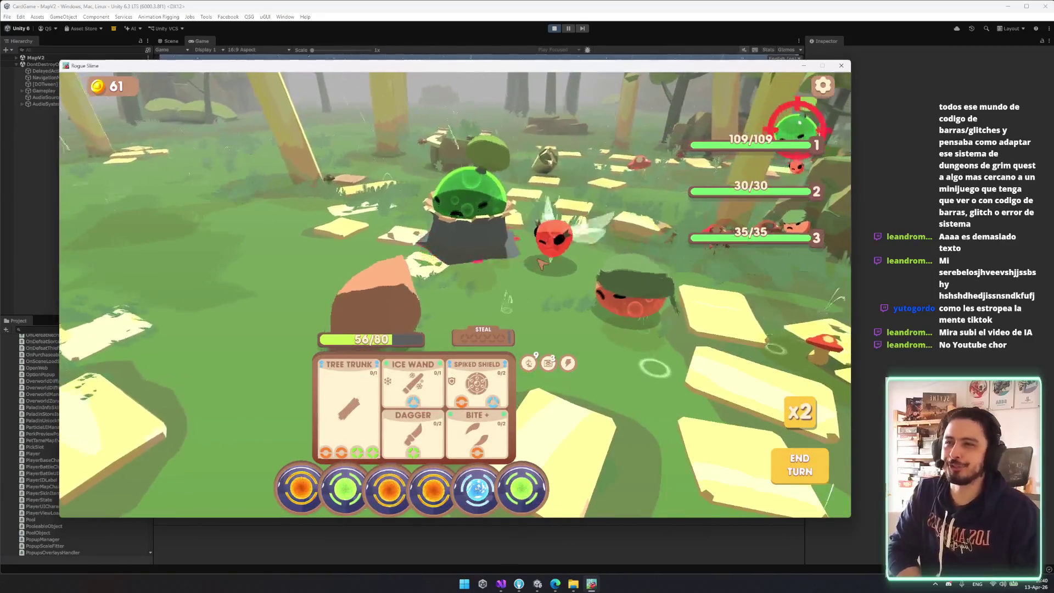
left_click(570, 307)
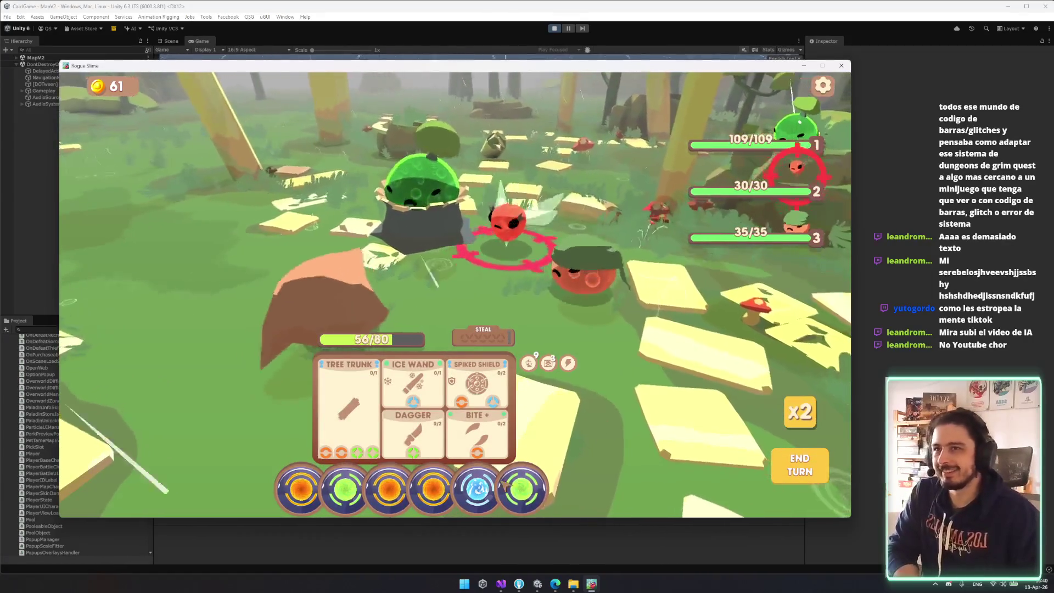
mouse_move(738, 240)
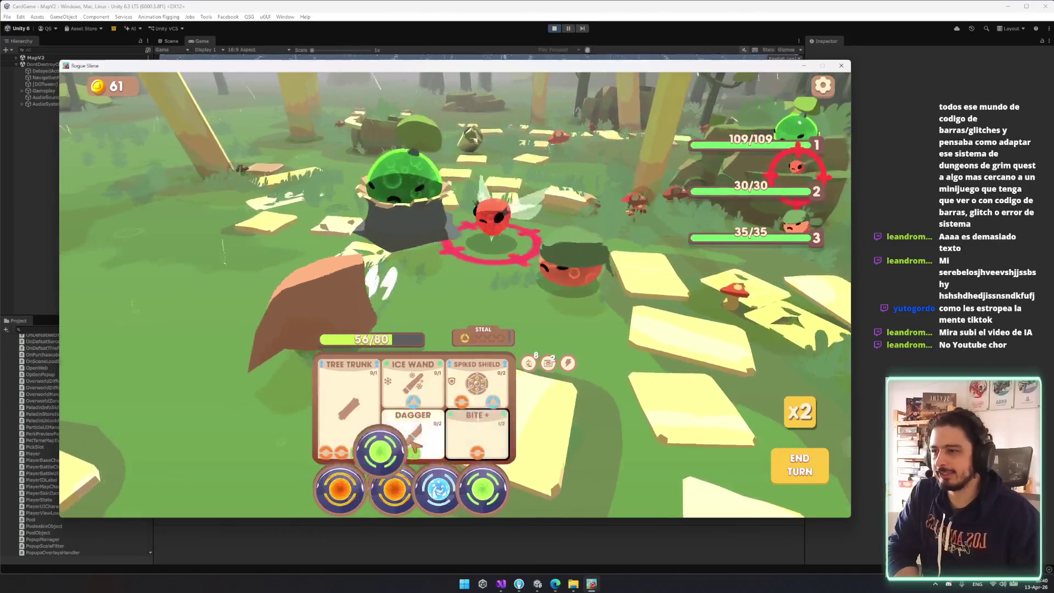
left_click_drag(409, 451, 413, 439)
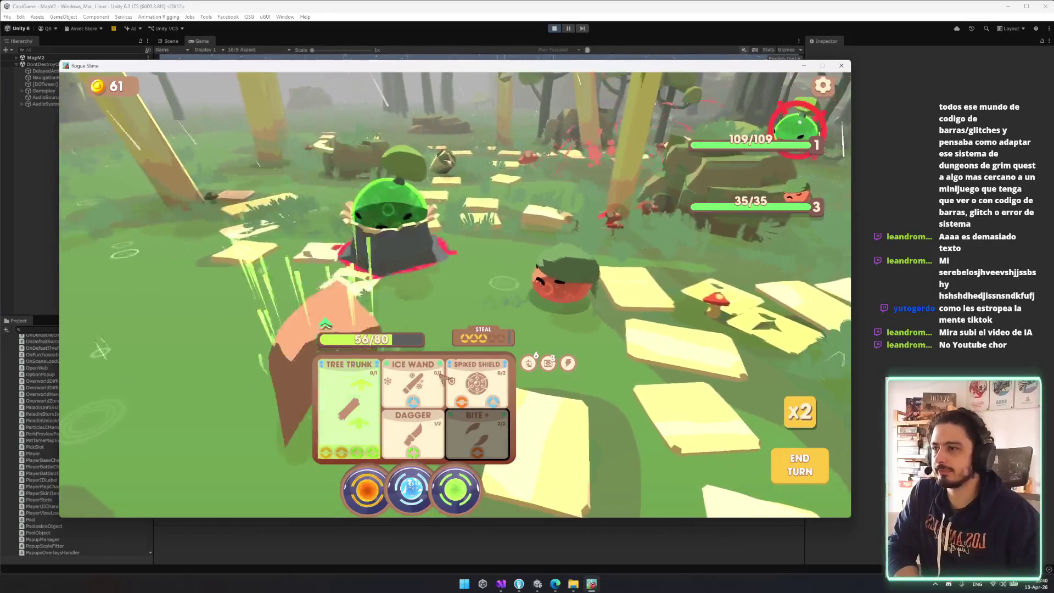
mouse_move(763, 181)
left_click(349, 409)
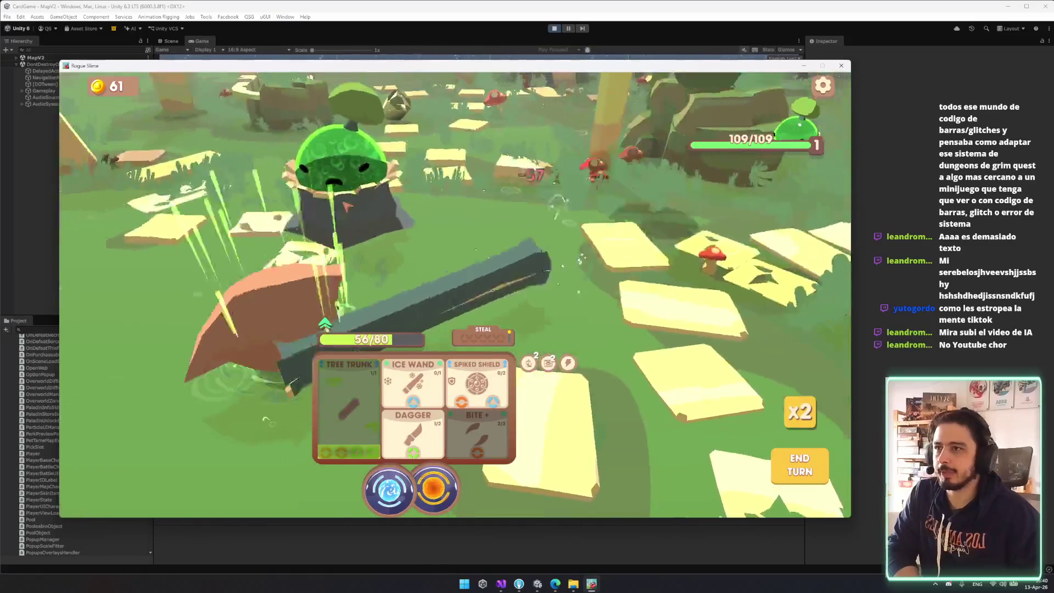
- Charge Ice Wand, Dagger and Spiked Shield with the remaining orbs, then end the turn
left_click_drag(405, 501, 412, 400)
left_click_drag(434, 487, 461, 402)
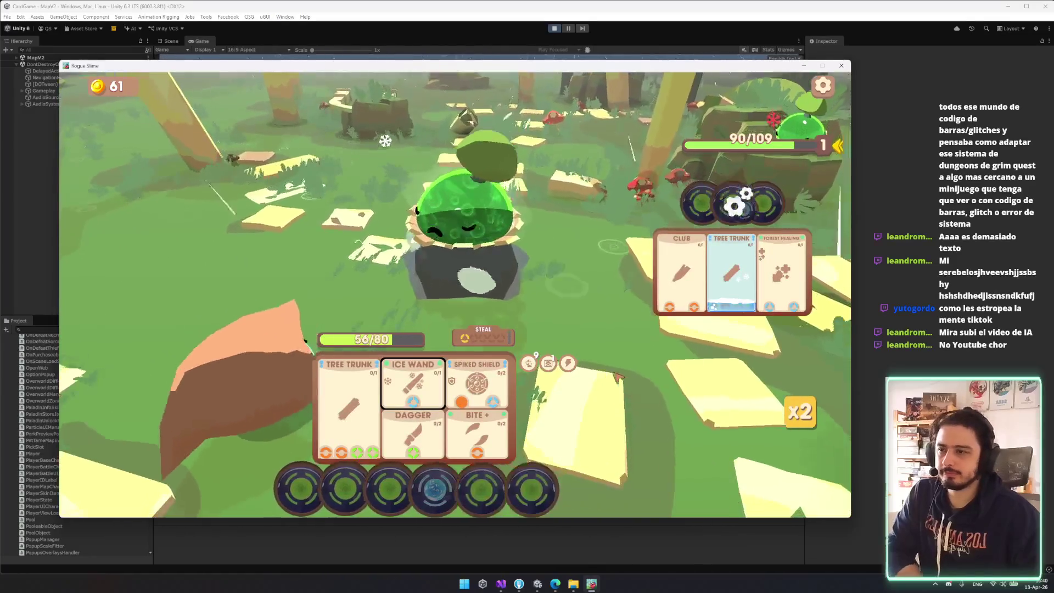
mouse_move(571, 362)
left_click_drag(301, 488, 412, 433)
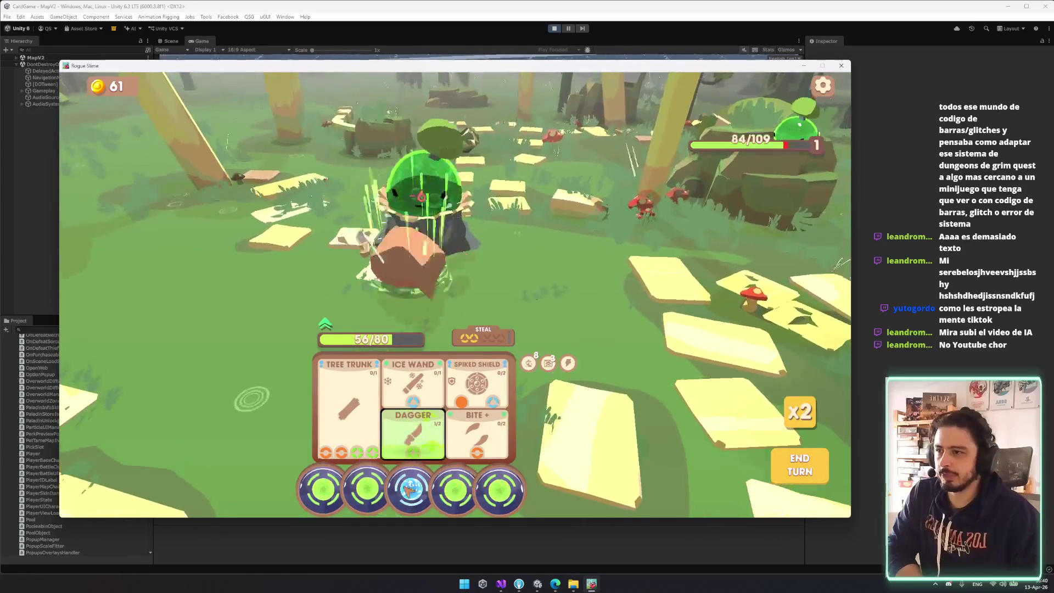
mouse_move(411, 481)
left_mouse_down()
mouse_move(413, 392)
mouse_move(412, 434)
left_mouse_up()
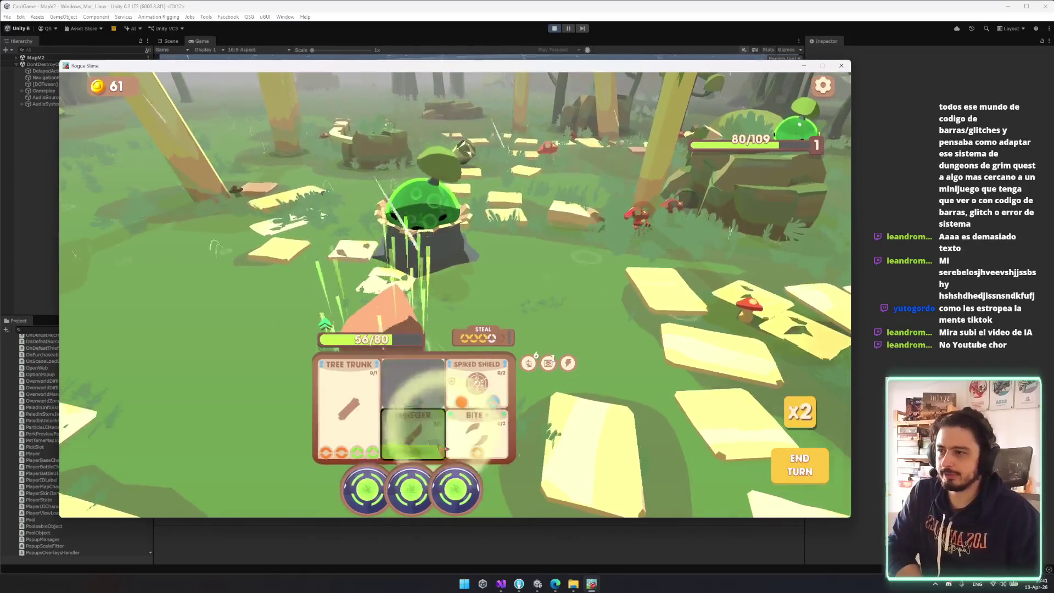
mouse_move(455, 489)
left_mouse_down()
mouse_move(502, 398)
mouse_move(476, 433)
left_mouse_up()
mouse_move(488, 489)
left_mouse_down()
mouse_move(473, 353)
mouse_move(471, 384)
mouse_move(486, 383)
left_mouse_up()
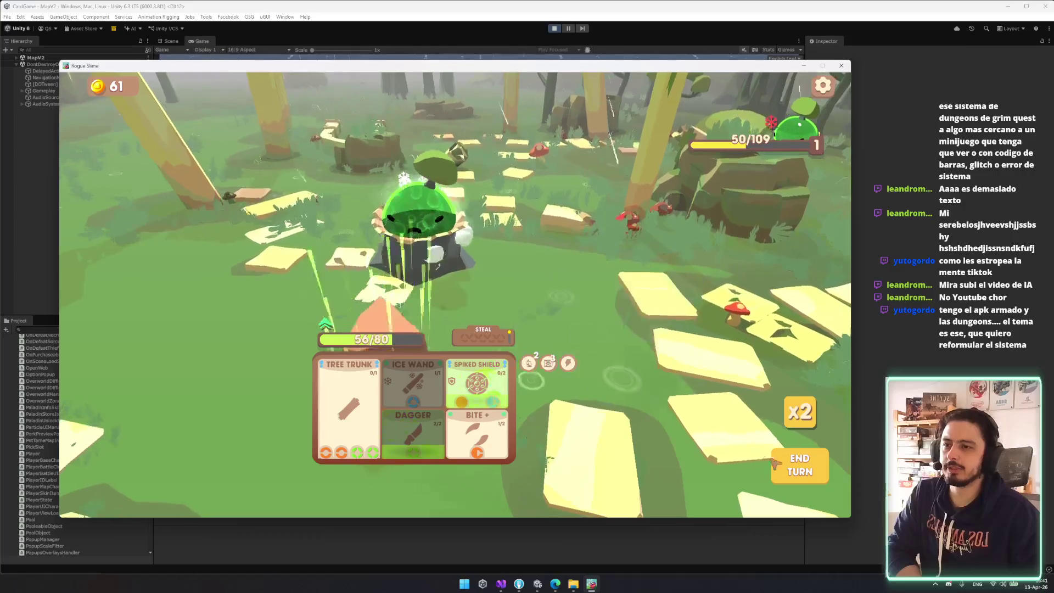
left_click(771, 461)
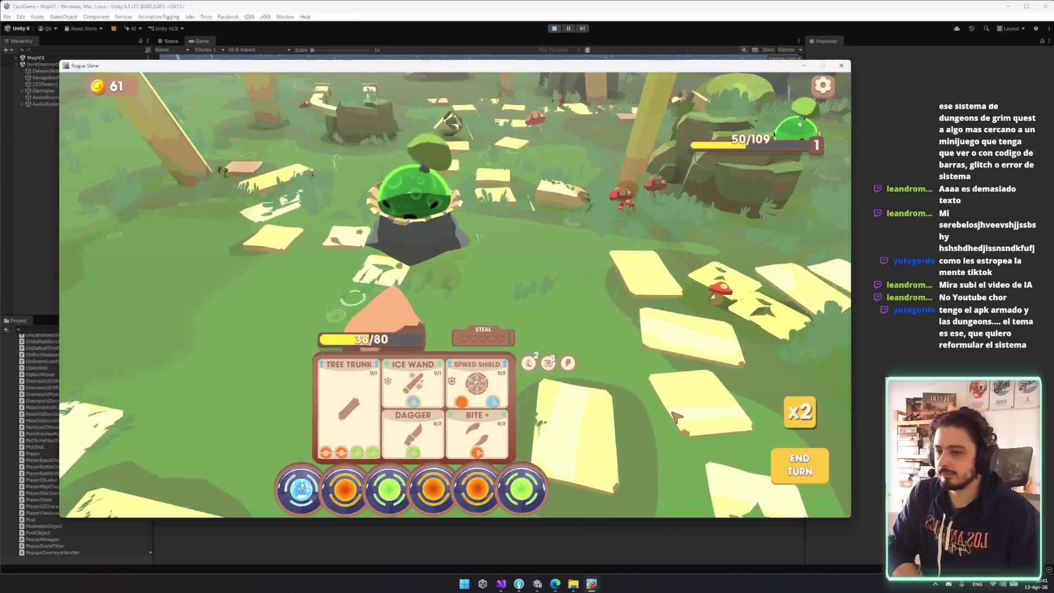
- Attack with Dagger and charge Spiked Shield, leaving the enemy at 8/109 HP
mouse_move(387, 487)
left_mouse_down()
mouse_move(391, 447)
mouse_move(408, 439)
left_mouse_up()
mouse_move(323, 488)
left_mouse_down()
mouse_move(380, 460)
mouse_move(408, 395)
left_mouse_up()
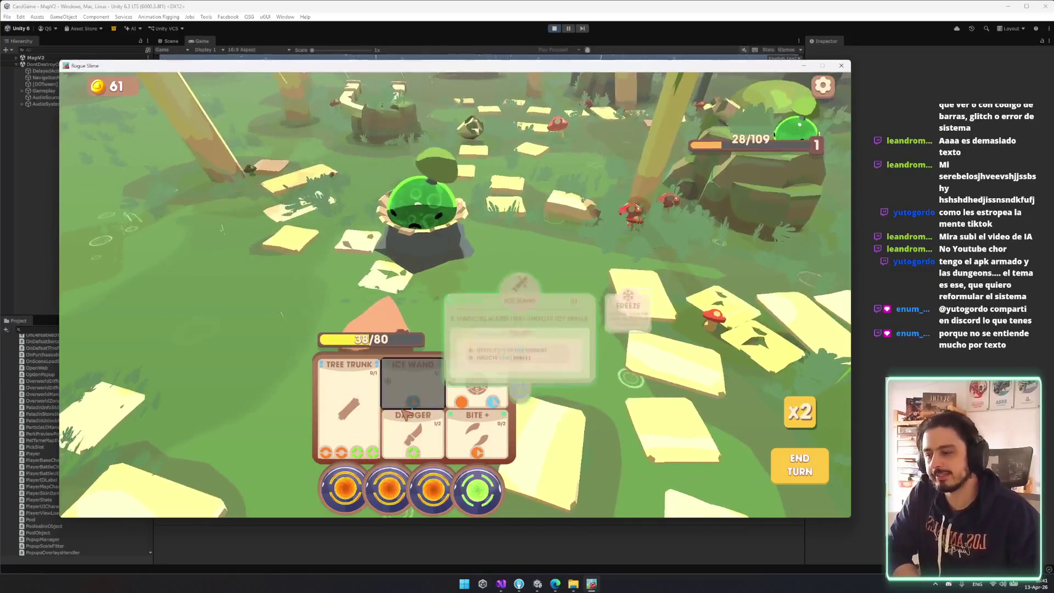
mouse_move(453, 501)
left_mouse_down()
mouse_move(437, 472)
mouse_move(483, 398)
left_mouse_up()
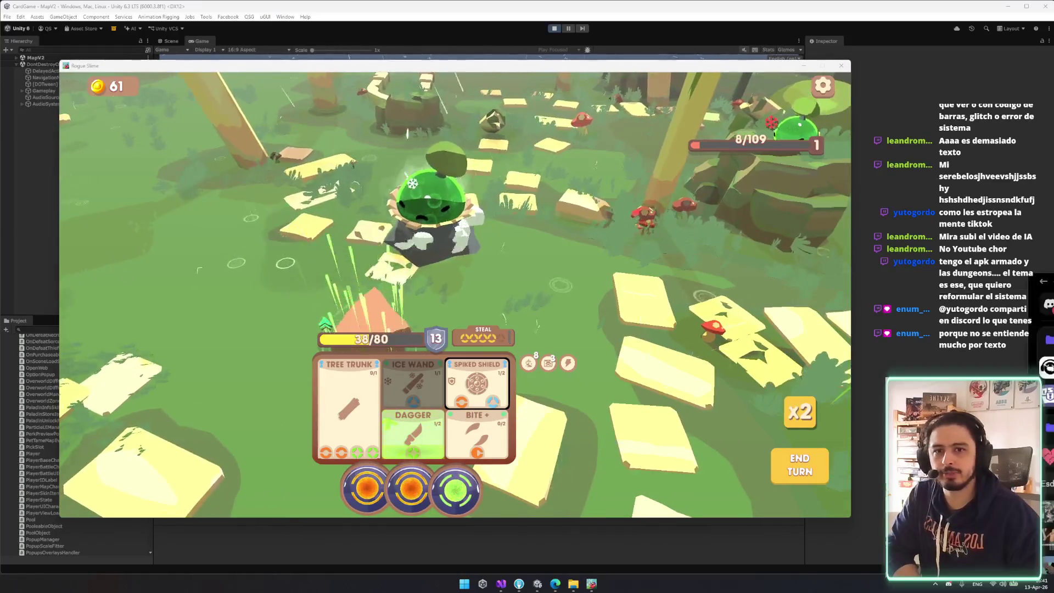
scroll(440, 153, "down", 3)
scroll(441, 157, "up", 3)
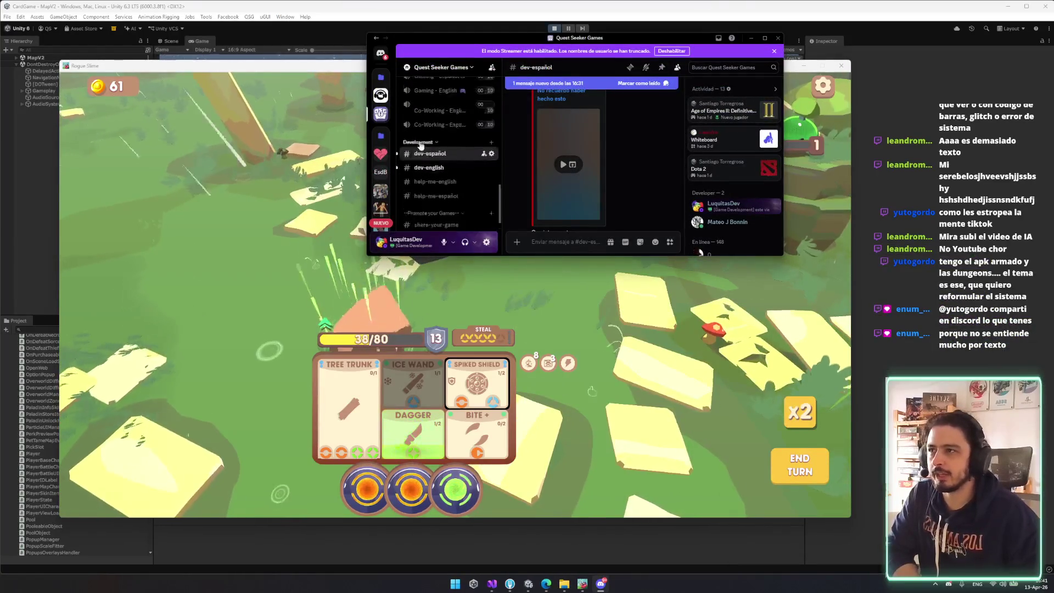
- View dev-english, return to dev-español, and maximize the Discord window
left_click(434, 201)
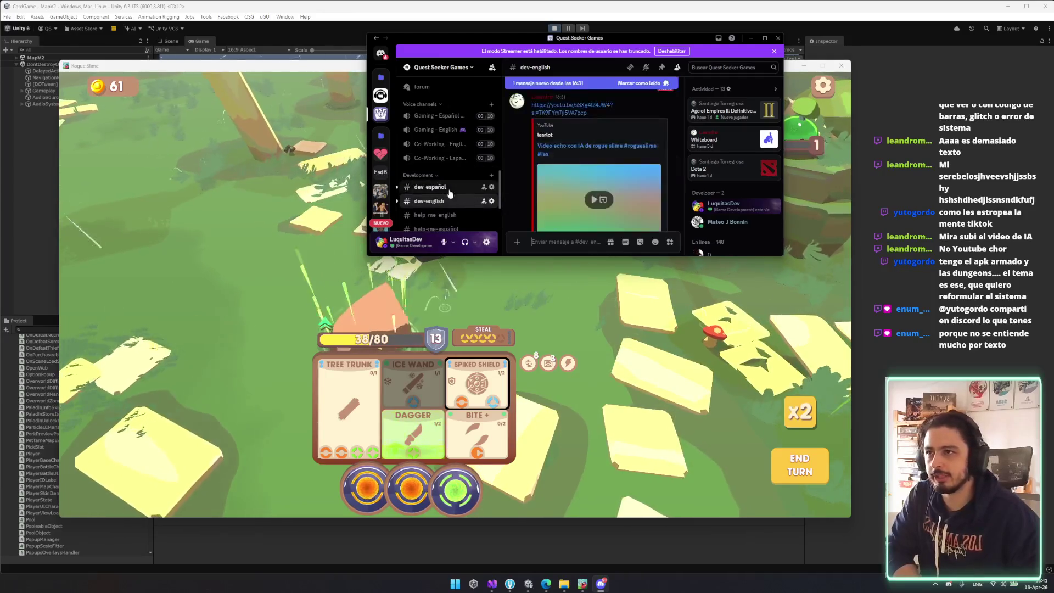
left_click(431, 187)
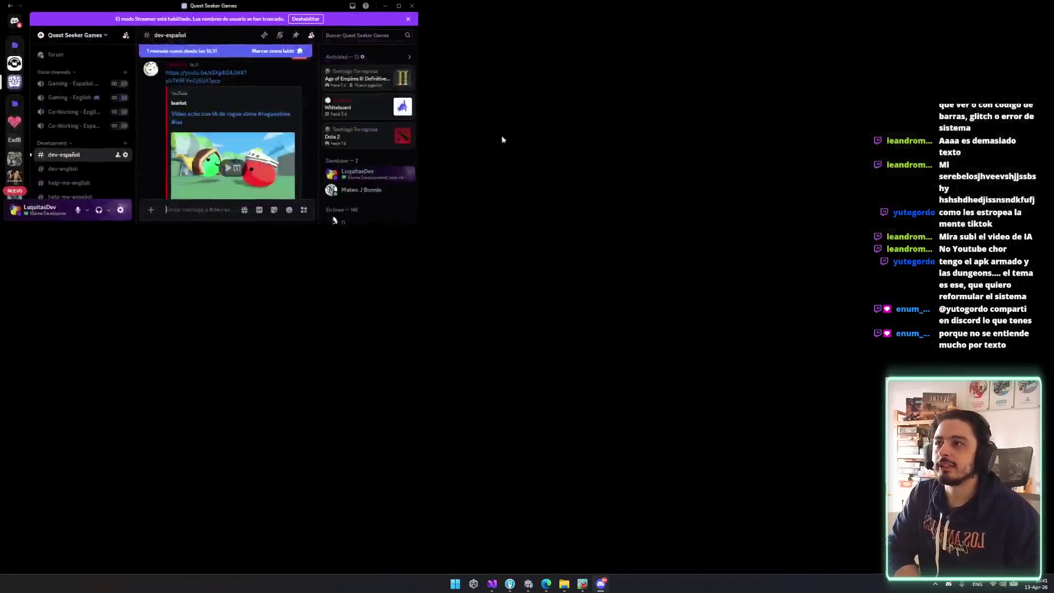
key("super+Up")
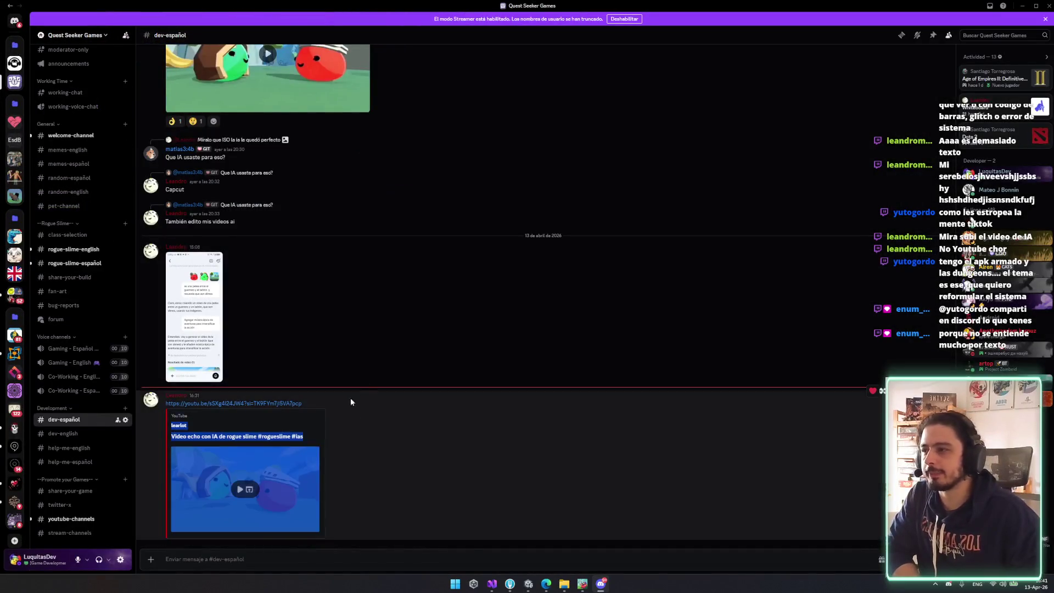
- Scroll to the latest YouTube link about the AI-made Rogue Slime video, then return to Unity
scroll(395, 384, "up", 5)
scroll(407, 383, "up", 5)
scroll(432, 449, "down", 10)
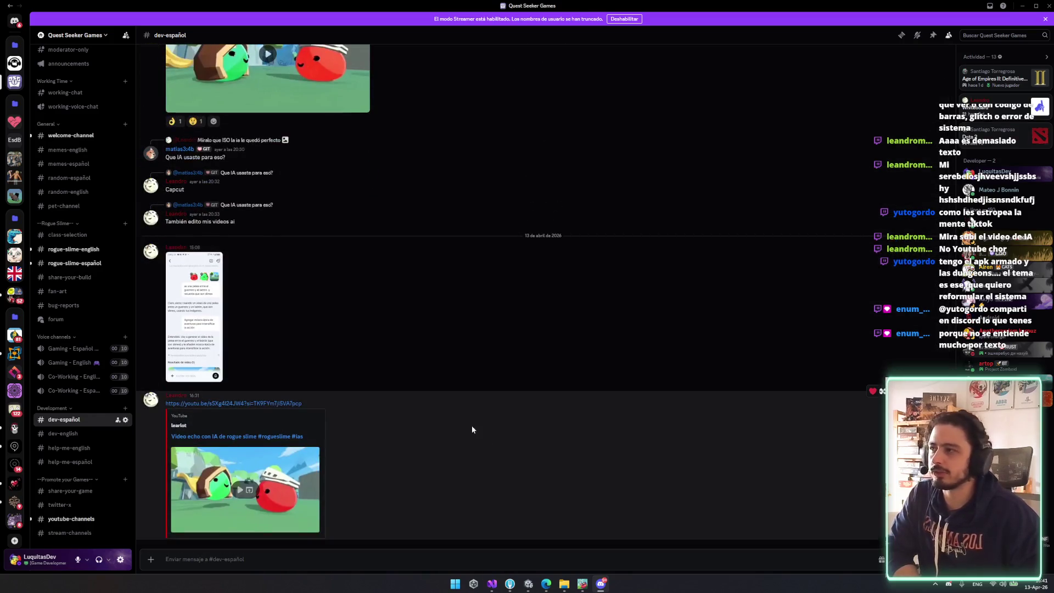
triple_click(548, 469)
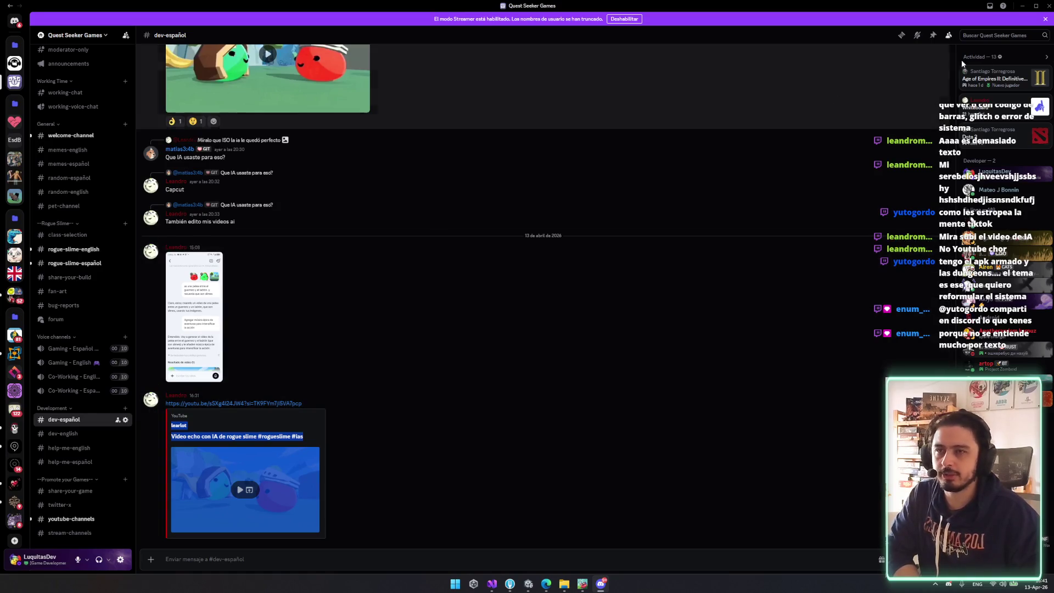
left_click(456, 480)
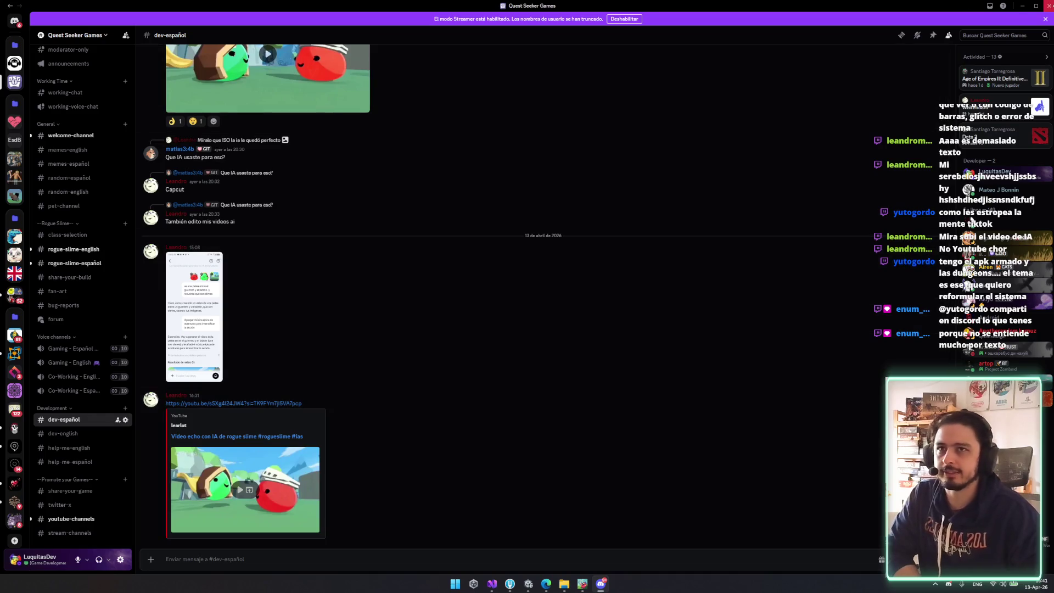
key("alt+Tab")
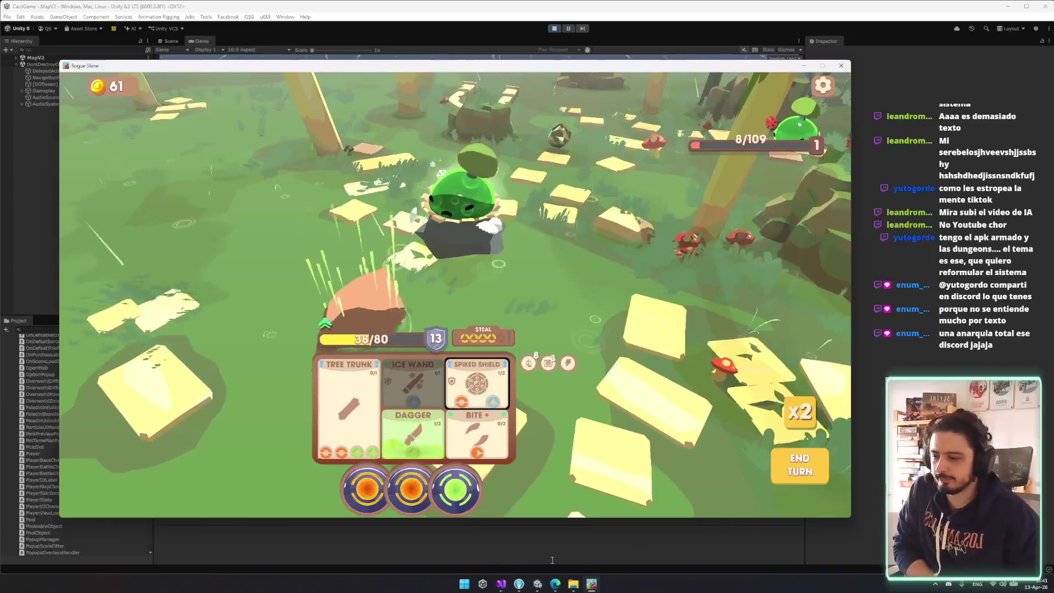
- Finish the fight with Bite+ and absorb the Freezing card
mouse_move(411, 488)
left_mouse_down()
mouse_move(489, 435)
mouse_move(478, 430)
left_mouse_up()
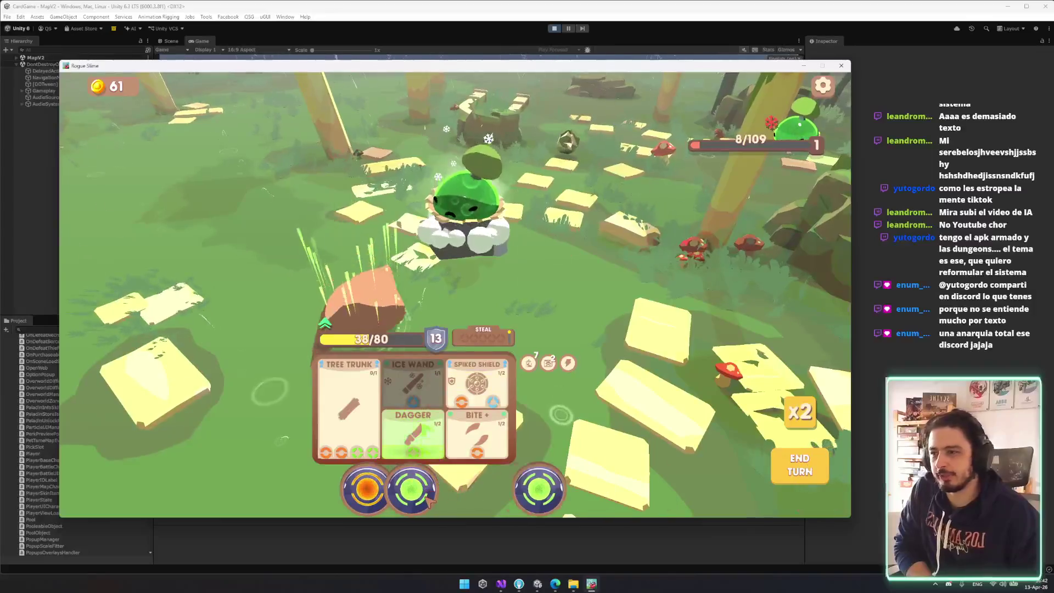
left_click_drag(364, 488, 330, 429)
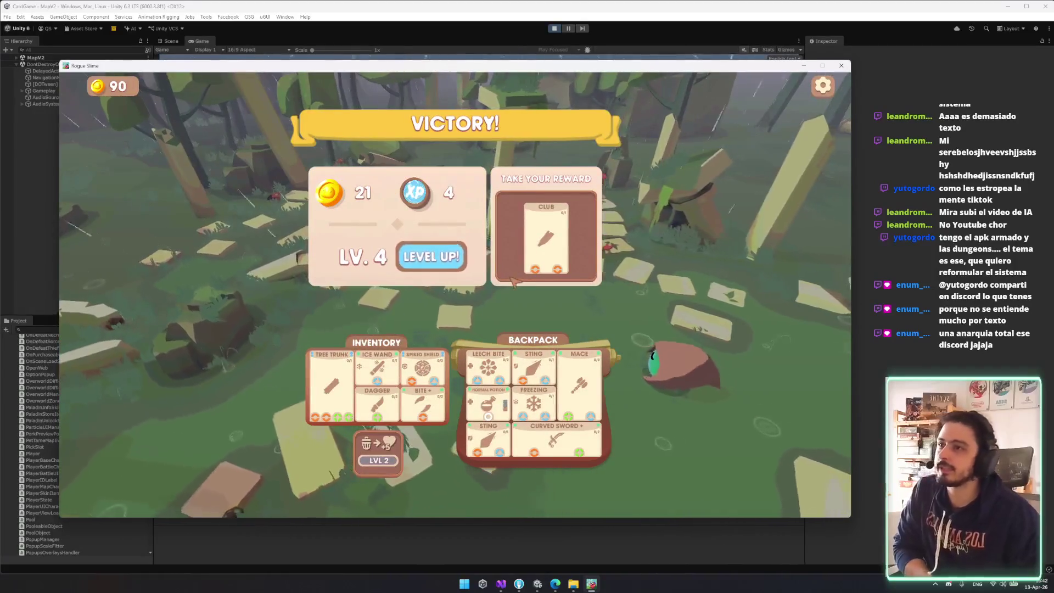
left_click_drag(408, 430, 408, 431)
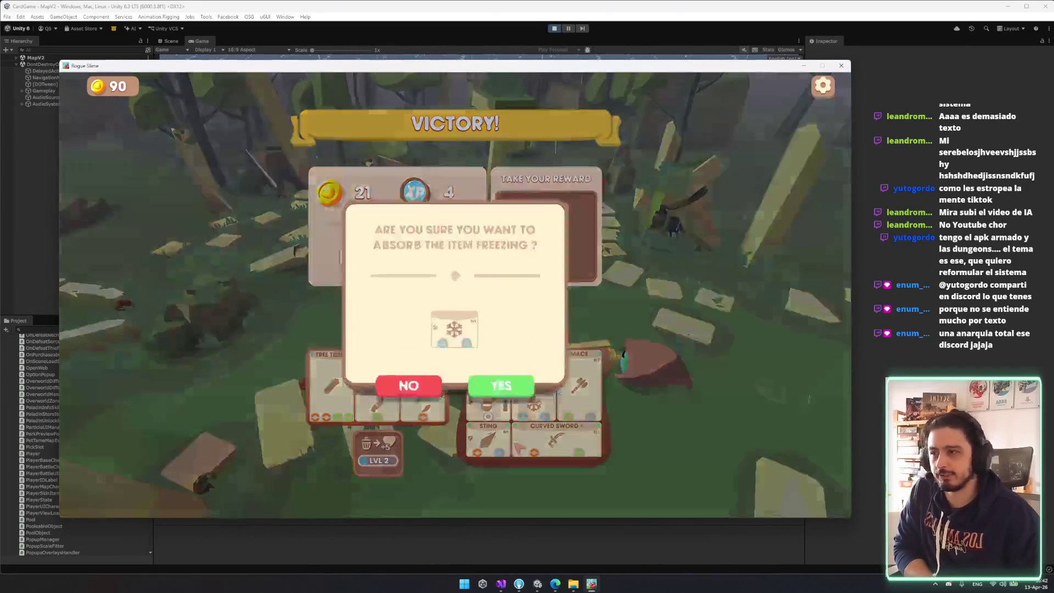
left_click(505, 400)
- Decline absorbing Sting and absorb the Club reward instead
mouse_move(533, 378)
left_mouse_down()
mouse_move(419, 458)
mouse_move(378, 454)
left_mouse_up()
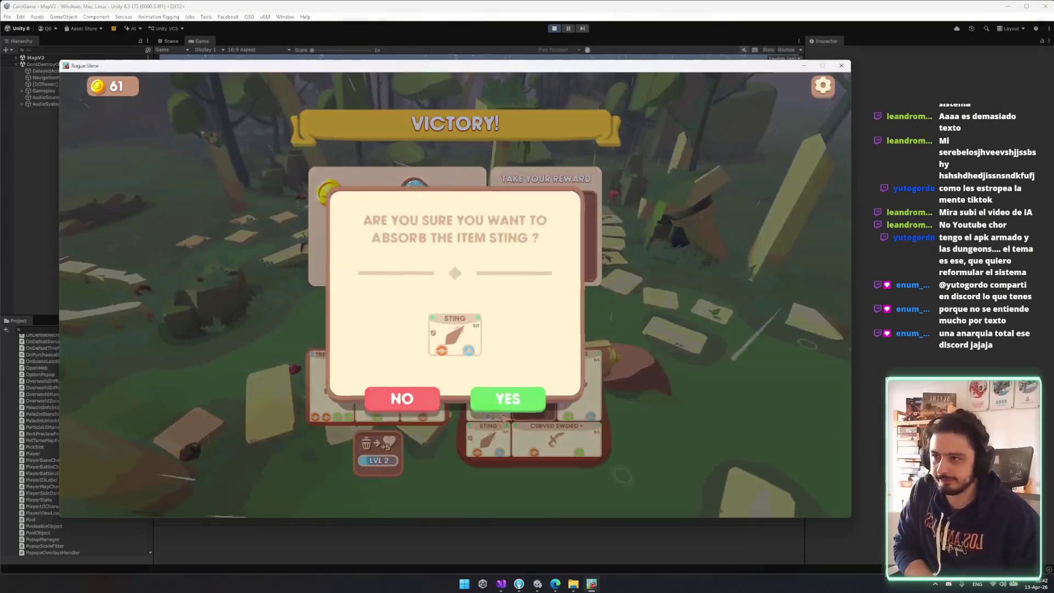
left_click(398, 405)
left_click_drag(546, 236, 415, 452)
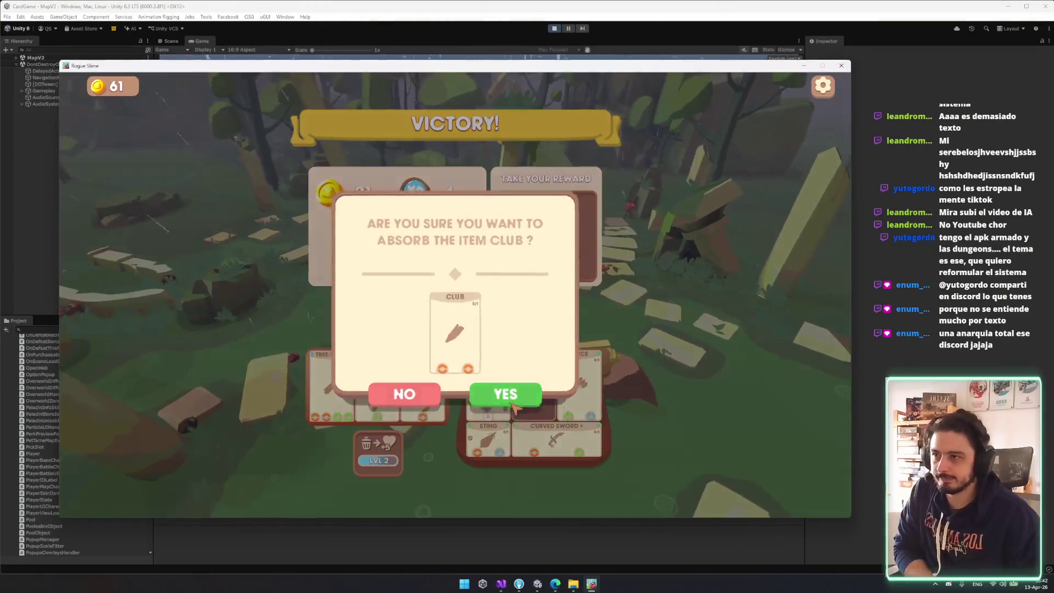
left_click(512, 404)
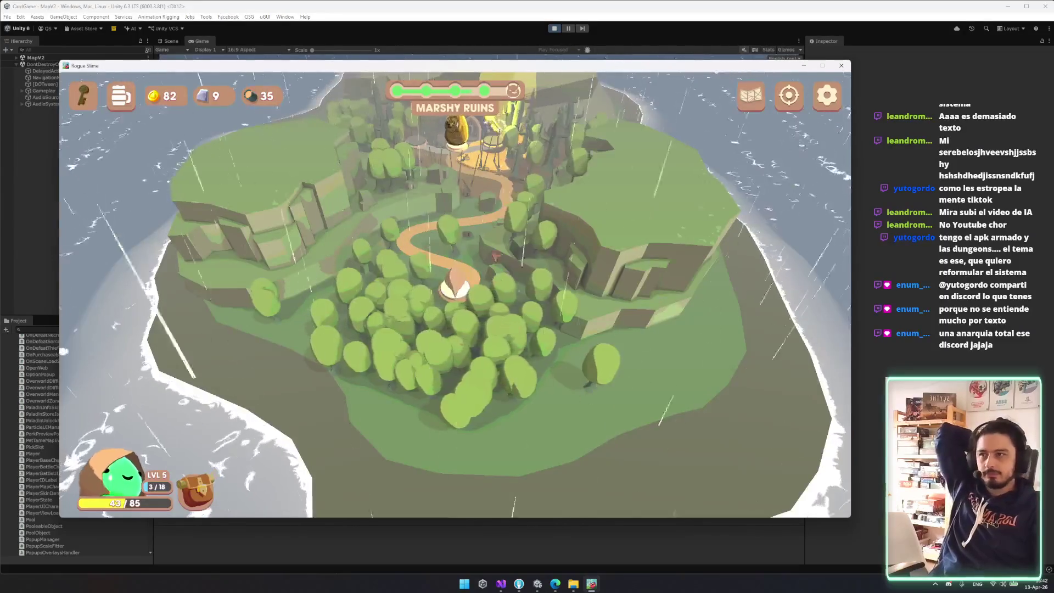
- Absorb Curved Sword +, Normal Potion, Leech Bite, Sting and Mace, then start the Grizzly battle
left_click_drag(573, 472, 560, 432)
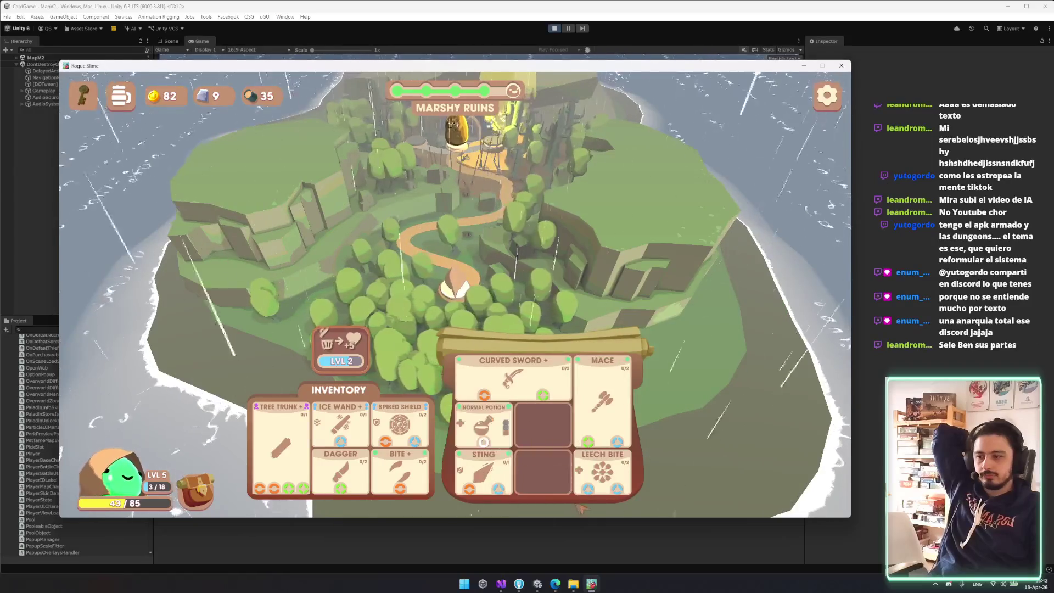
left_click(486, 433)
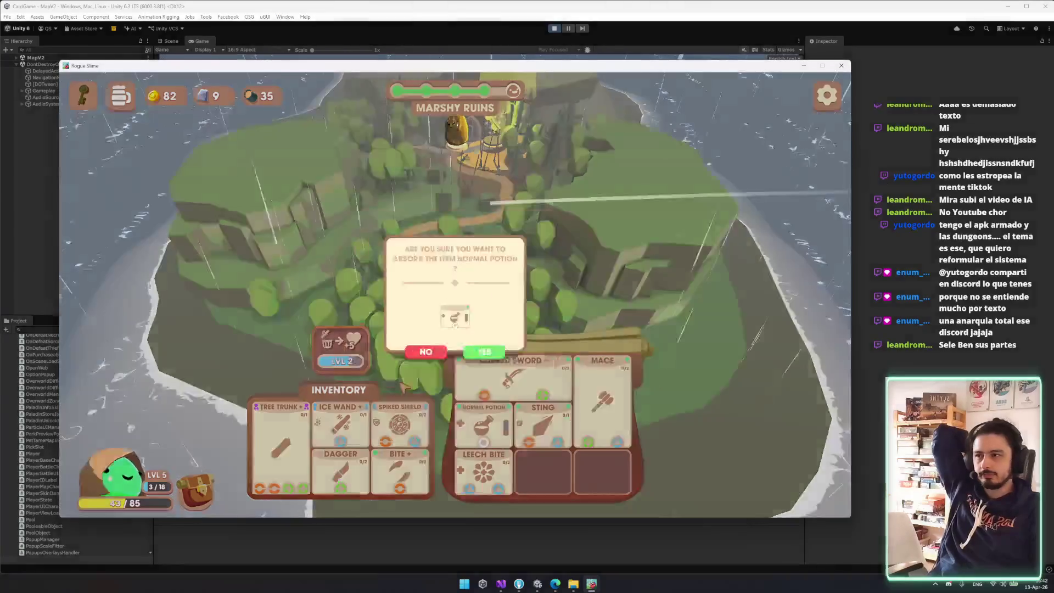
left_click(508, 397)
left_click(483, 472)
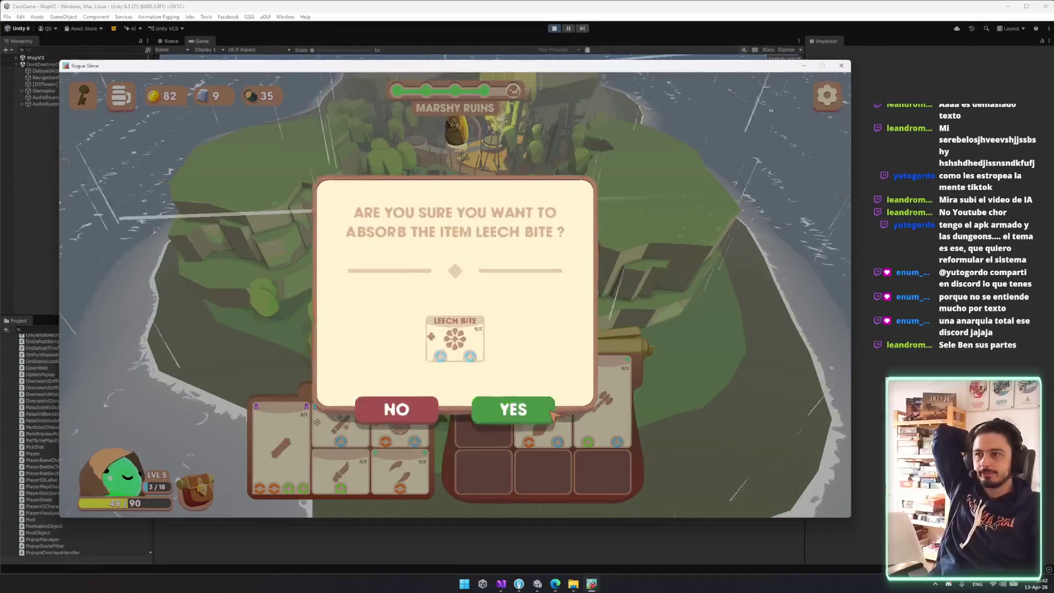
left_click(549, 409)
left_click_drag(380, 358, 373, 356)
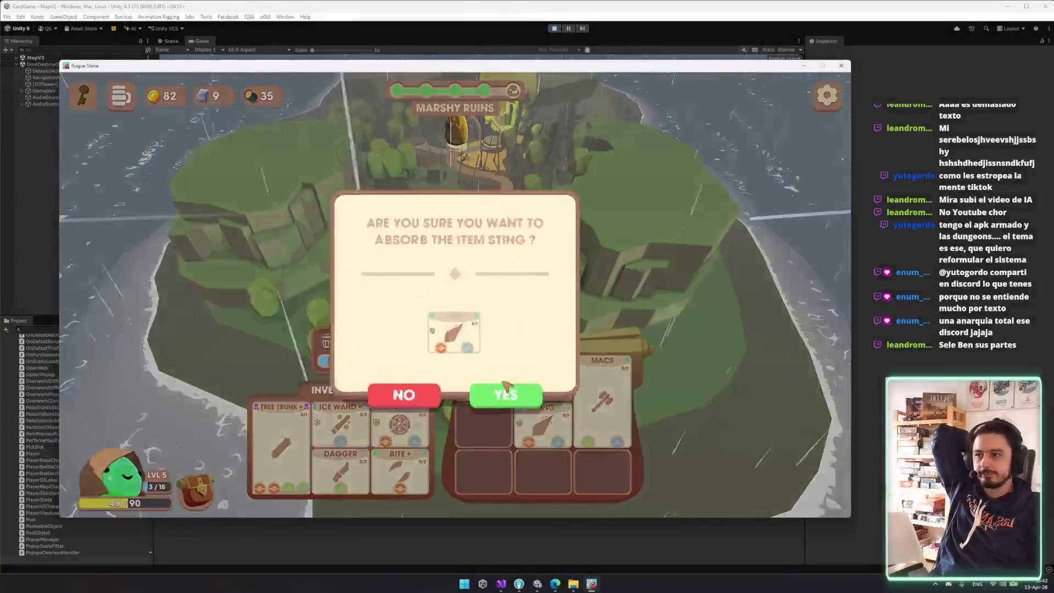
left_click(516, 411)
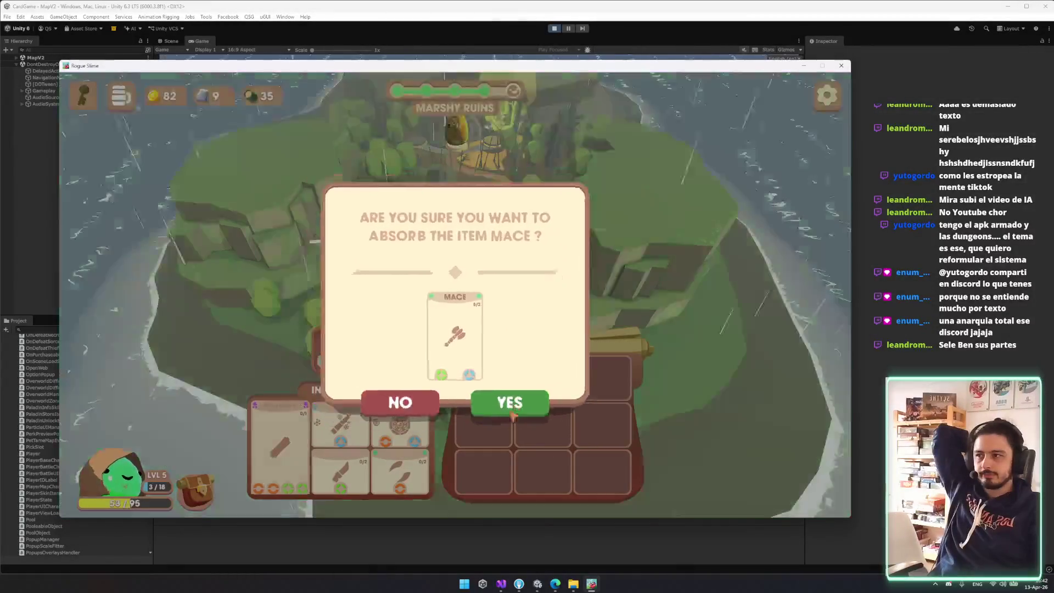
left_click(515, 413)
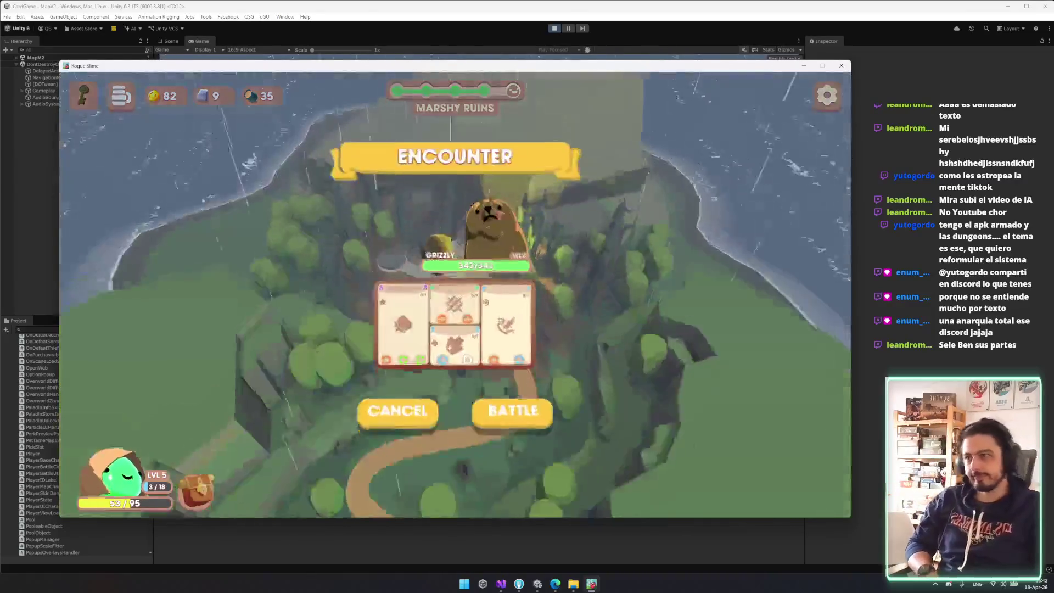
left_click(521, 416)
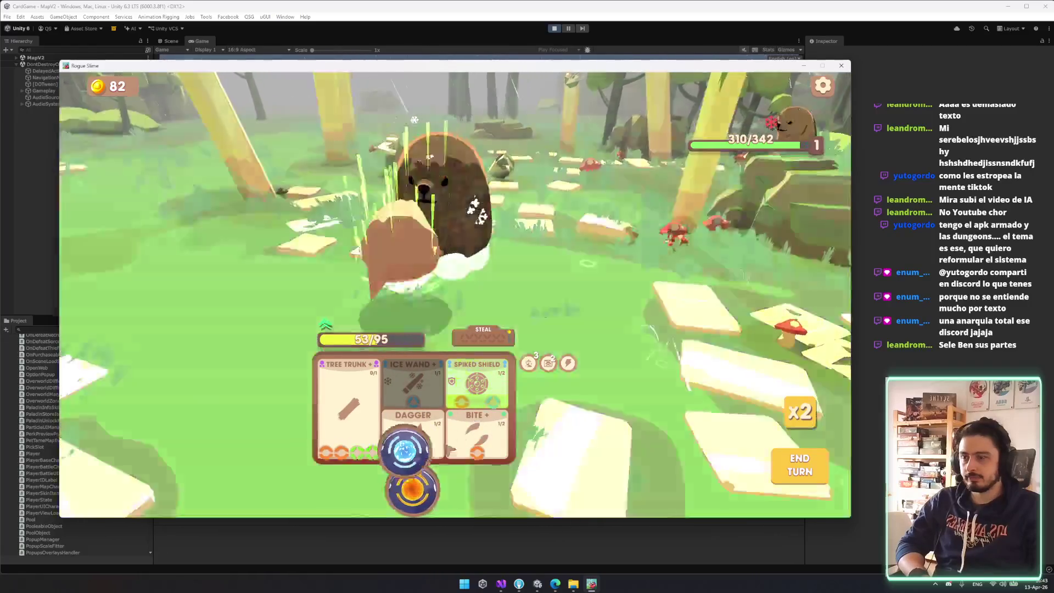
- Play Spiked Shield, fire the Ice Wand at the bear, charge Tree Trunk, and end the turn
left_click(477, 384)
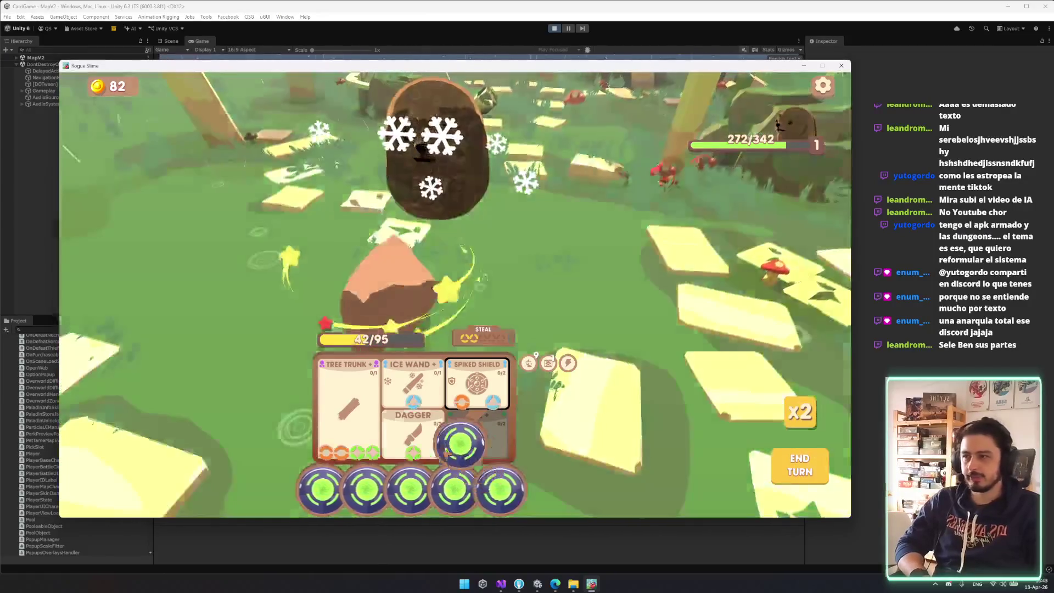
left_click_drag(410, 489, 412, 422)
left_click_drag(345, 489, 359, 425)
mouse_move(410, 488)
left_mouse_down()
mouse_move(413, 406)
mouse_move(398, 503)
mouse_move(364, 395)
mouse_move(472, 384)
left_mouse_up()
left_click(811, 461)
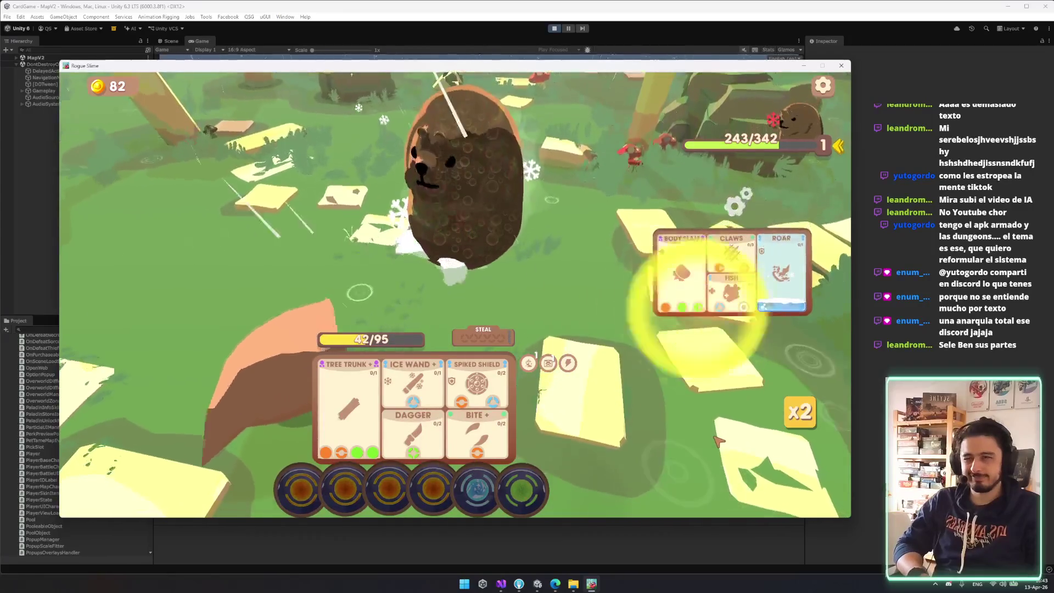
- Next turn, fire the Ice Wand and power Tree Trunk, Spiked Shield, Dagger and Bite with orbs
mouse_move(485, 447)
left_mouse_down()
mouse_move(477, 485)
mouse_move(413, 401)
left_mouse_up()
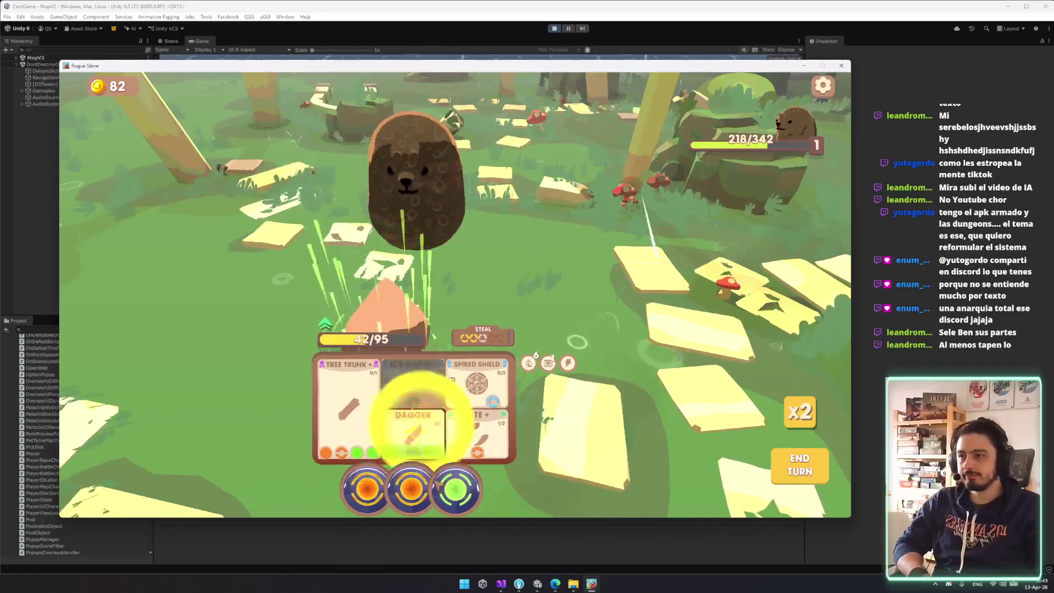
mouse_move(434, 488)
left_mouse_down()
mouse_move(351, 420)
mouse_move(357, 431)
left_mouse_up()
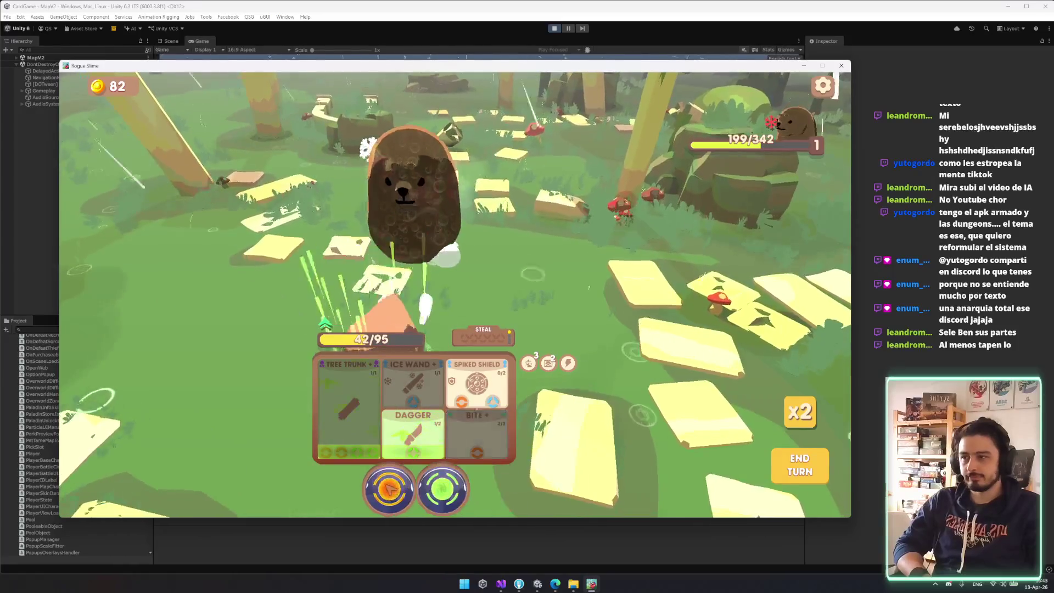
left_click_drag(484, 398, 477, 396)
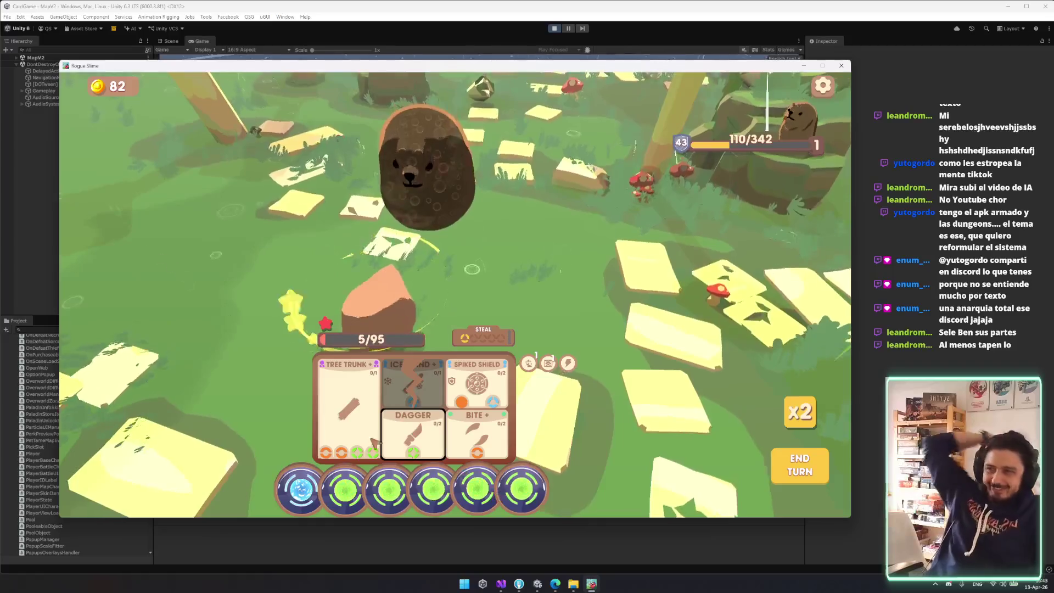
mouse_move(300, 489)
left_mouse_down()
mouse_move(470, 327)
mouse_move(476, 383)
left_mouse_up()
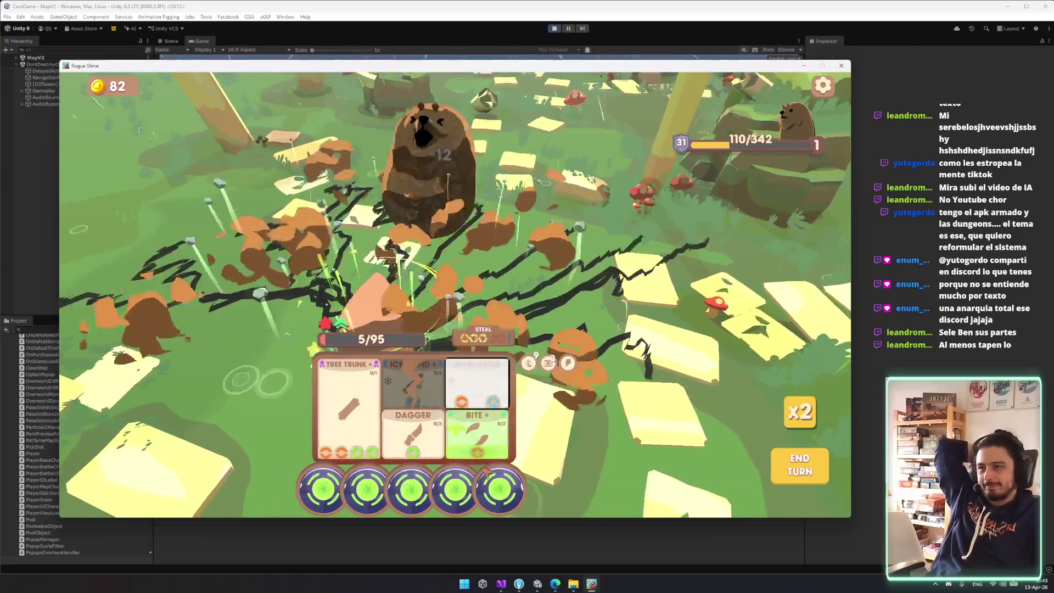
left_click_drag(451, 476, 413, 433)
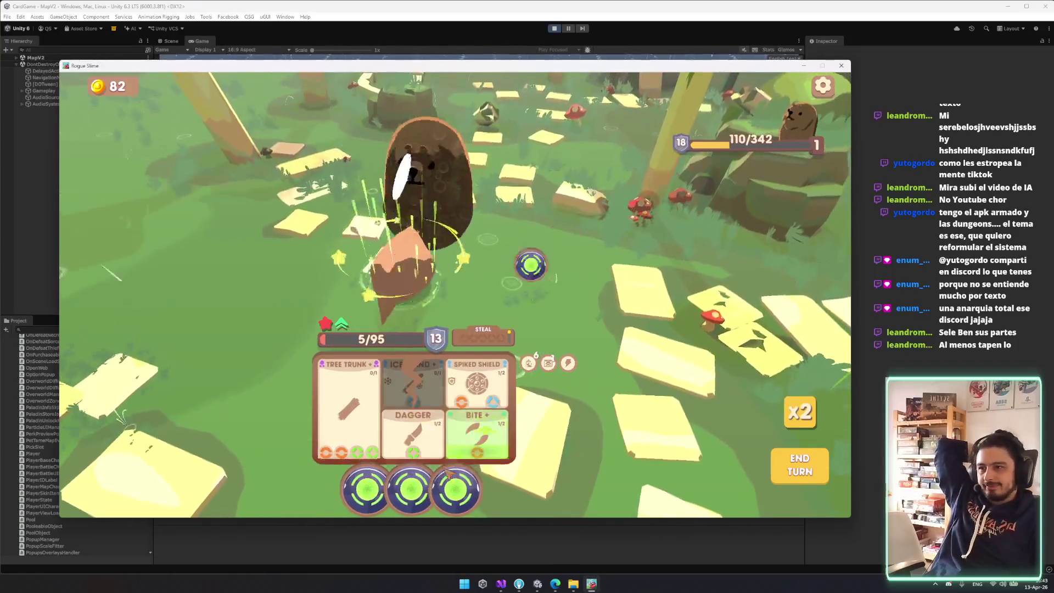
left_click_drag(508, 488, 475, 442)
left_click_drag(455, 488, 415, 431)
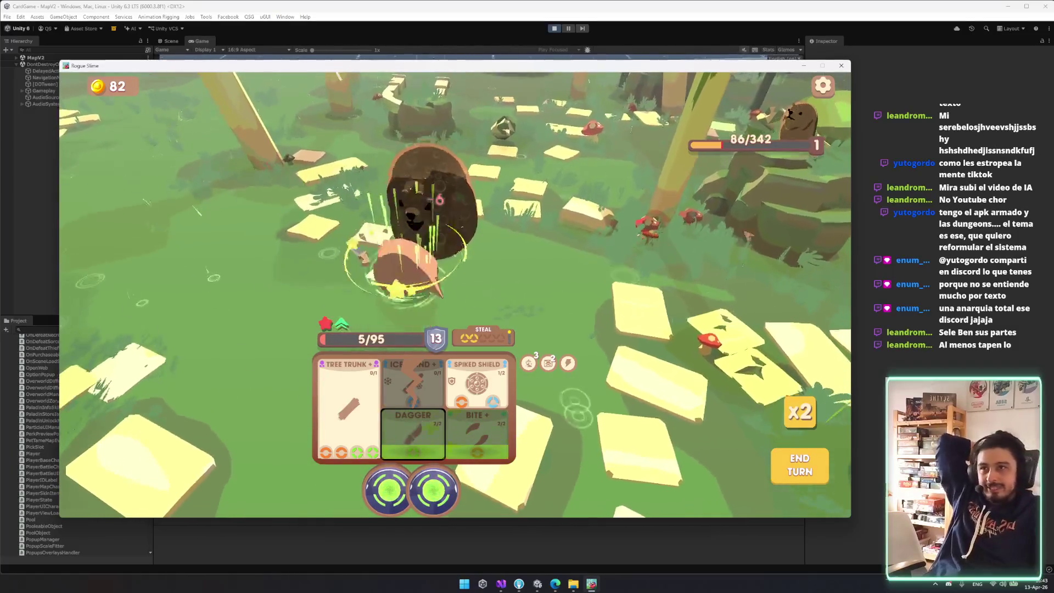
- Quit the run mid-battle and confirm exiting the game
mouse_move(770, 150)
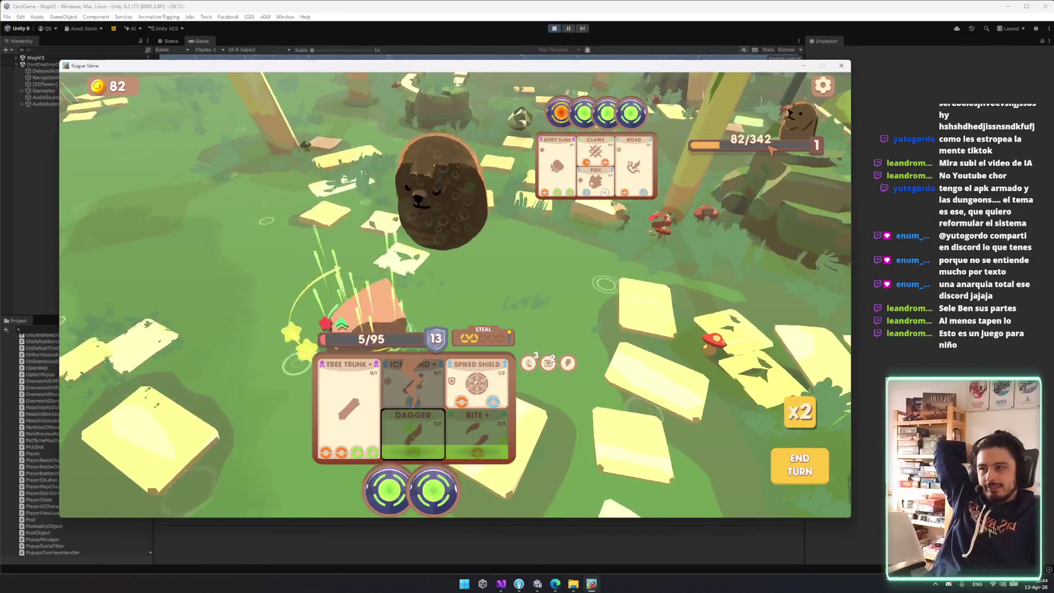
left_click(455, 458)
left_click(481, 336)
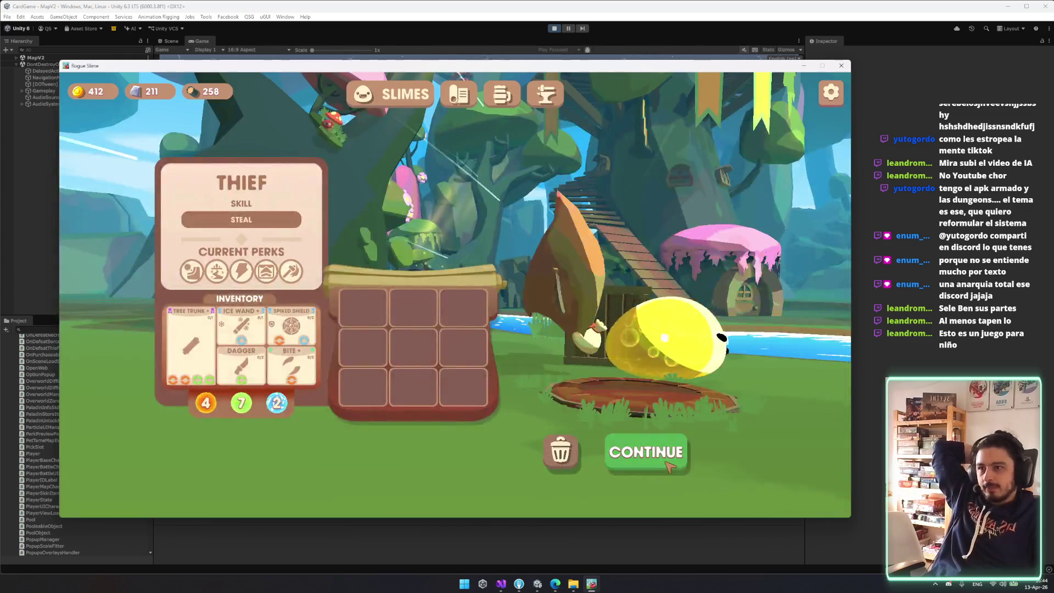
- Continue the saved run, check the slime's inventory, and start the Grizzly battle
left_click(658, 458)
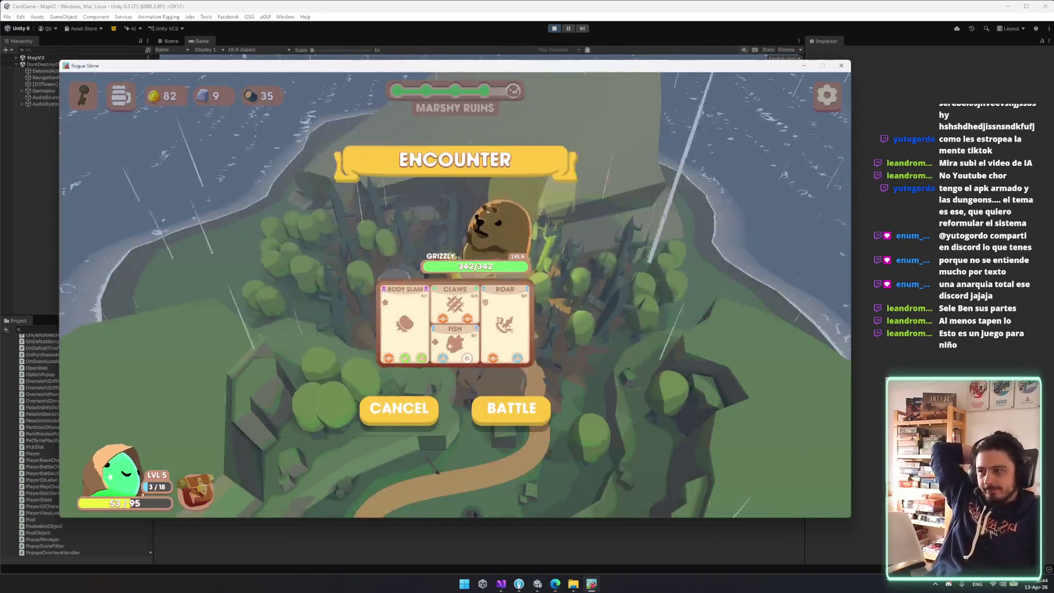
left_click(399, 407)
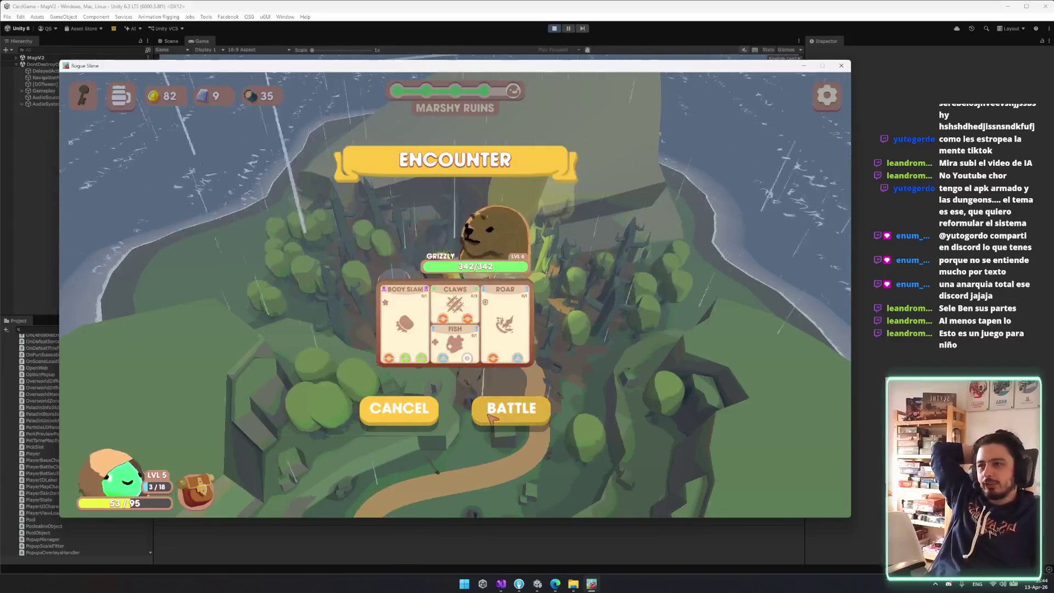
left_click(508, 387)
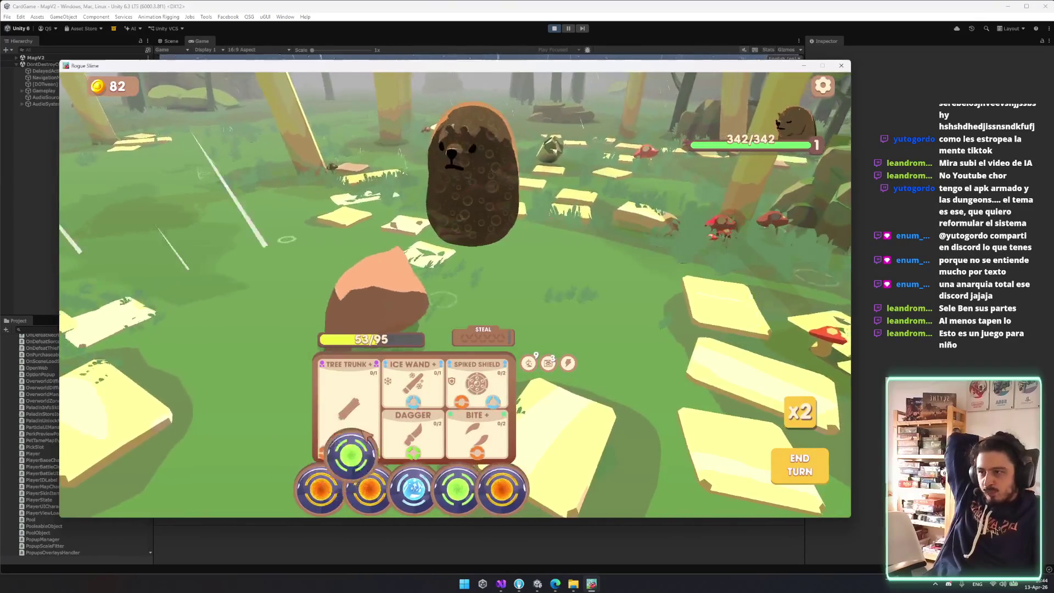
- Fill the Tree Trunk card with green orbs and the Ice Wand with blue, and grab an orange orb for Bite
left_click_drag(351, 454, 351, 411)
left_click_drag(457, 488, 351, 411)
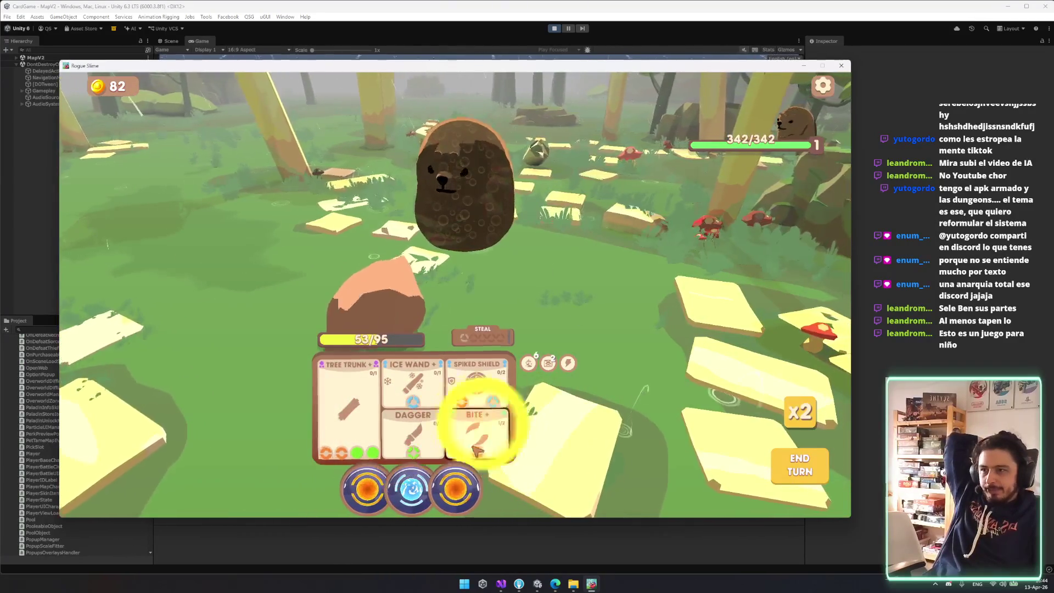
left_click_drag(407, 467, 412, 393)
mouse_move(447, 489)
left_mouse_down()
mouse_move(430, 447)
mouse_move(463, 423)
mouse_move(450, 417)
left_mouse_up()
left_click_drag(411, 489, 348, 409)
left_click_drag(450, 417, 348, 409)
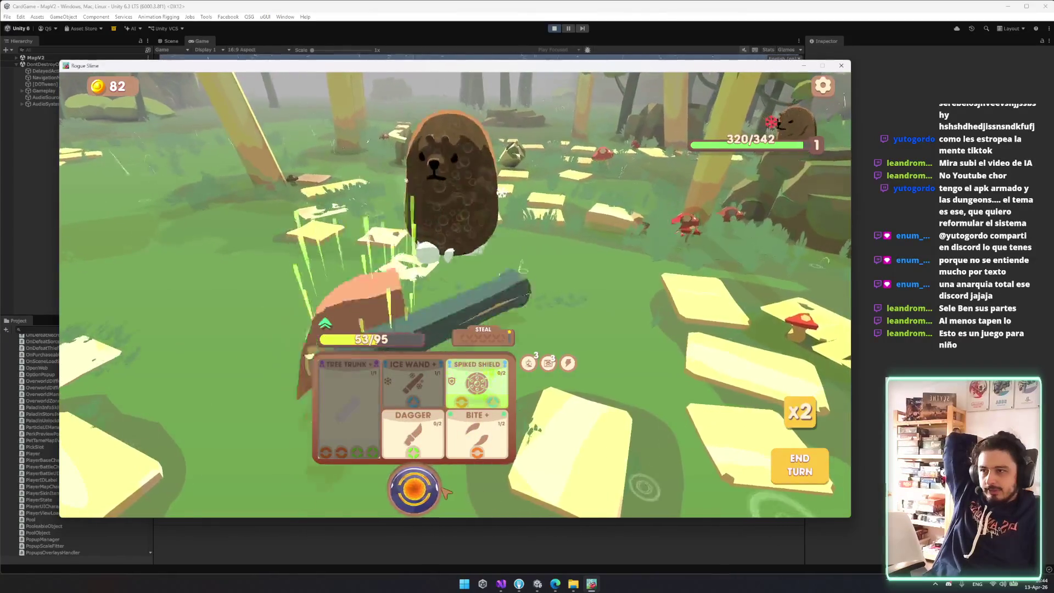
left_click_drag(450, 492, 494, 412)
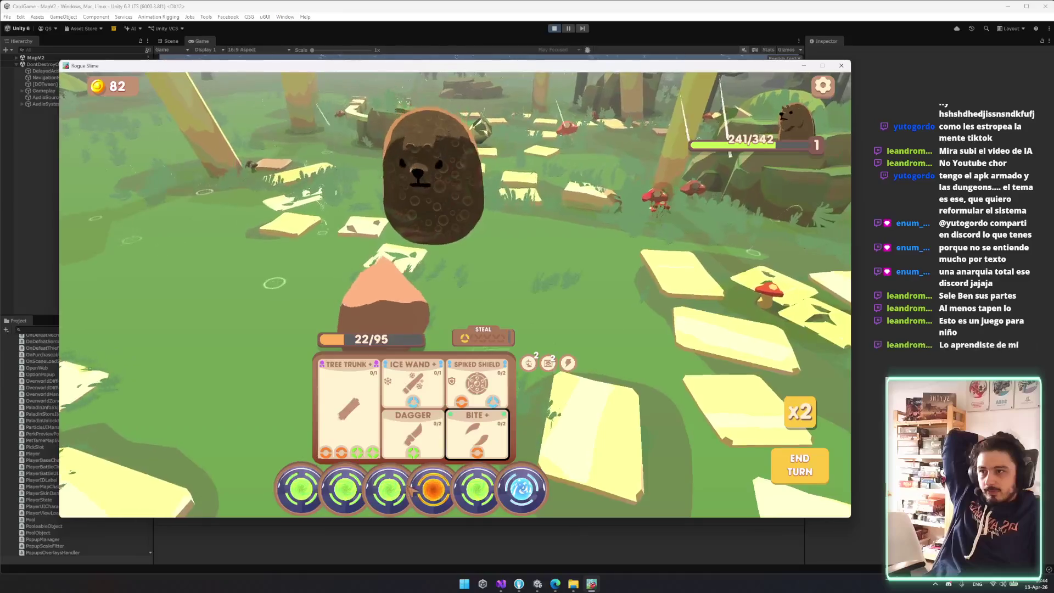
- Attack with the Dagger and Ice Wand cards, end the turn, and open the game settings
left_click(394, 492)
left_click(522, 489)
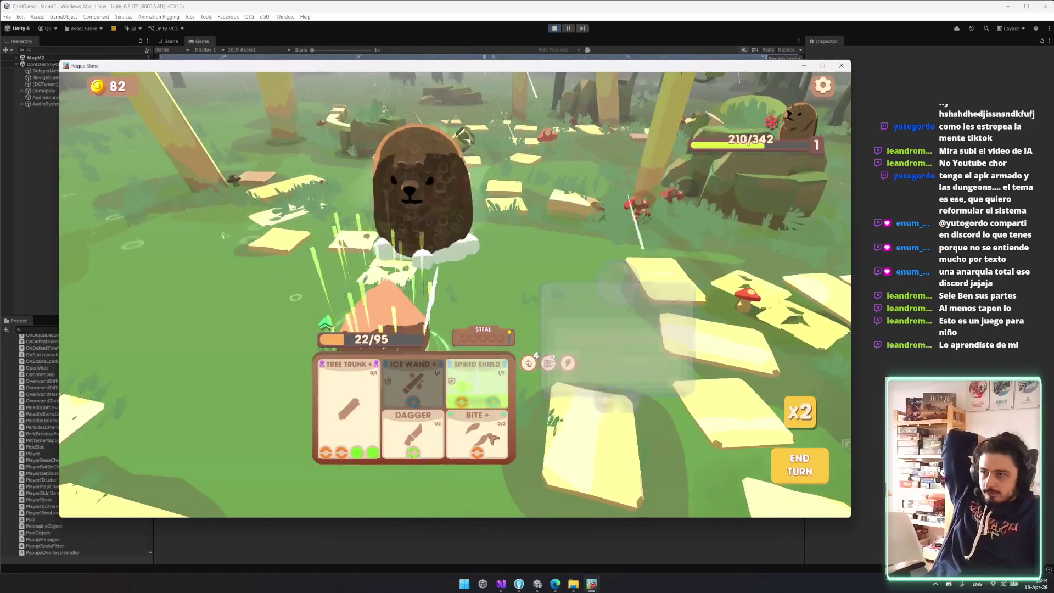
left_click(800, 476)
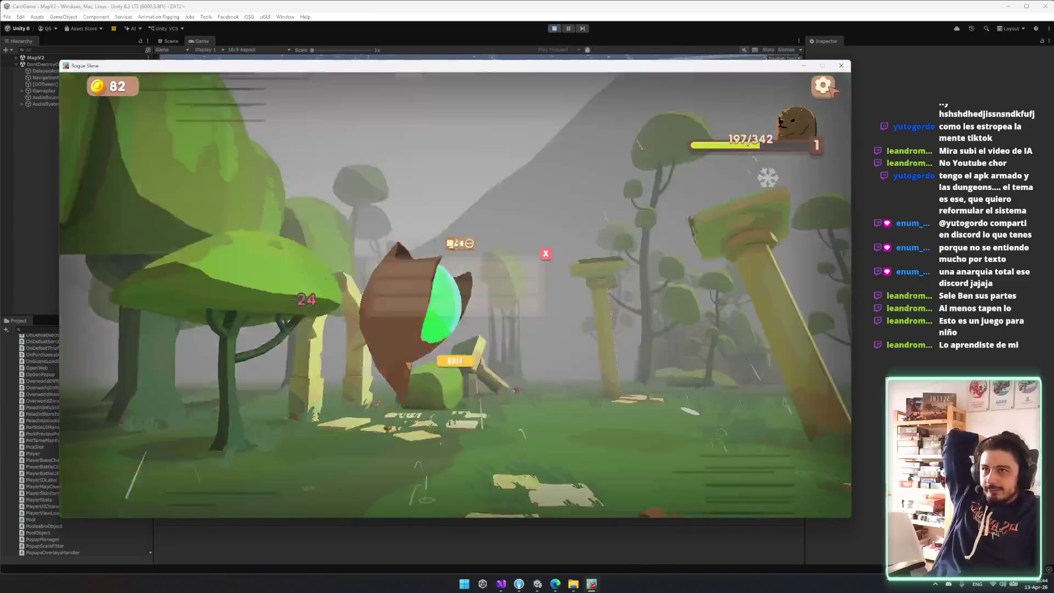
left_click(822, 86)
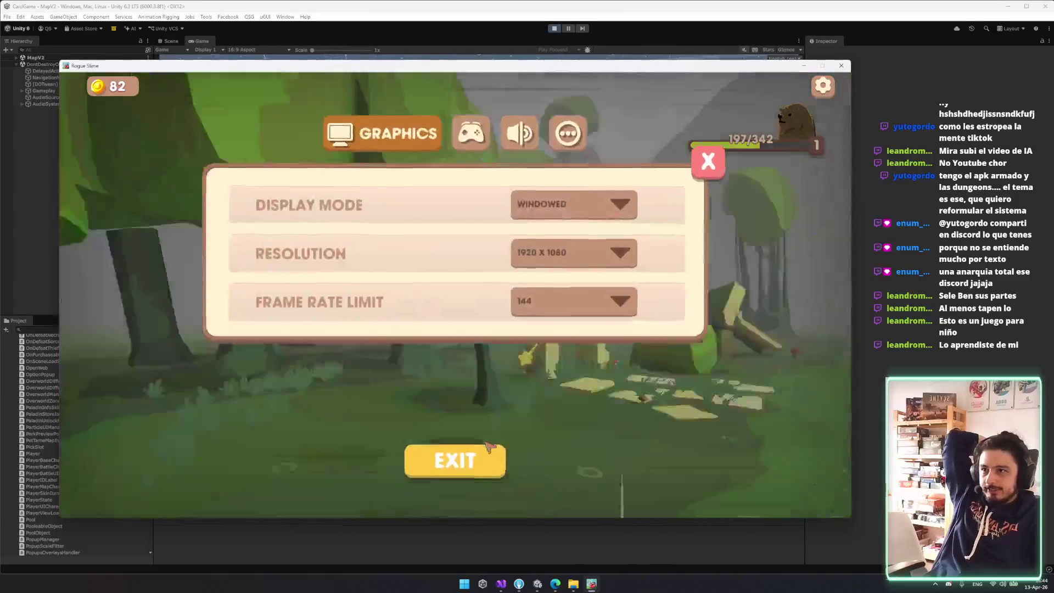
- Dismiss settings and the defeat summary, then toggle between the Thief and Sorcerer classes
left_click(461, 460)
left_click(483, 431)
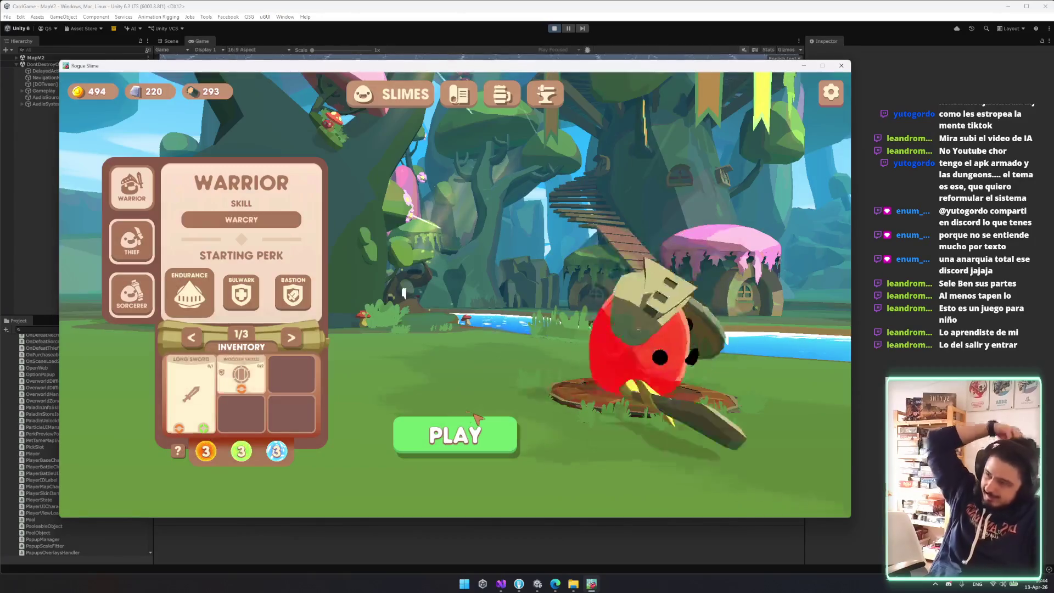
left_click(133, 244)
left_click(132, 295)
left_click(131, 241)
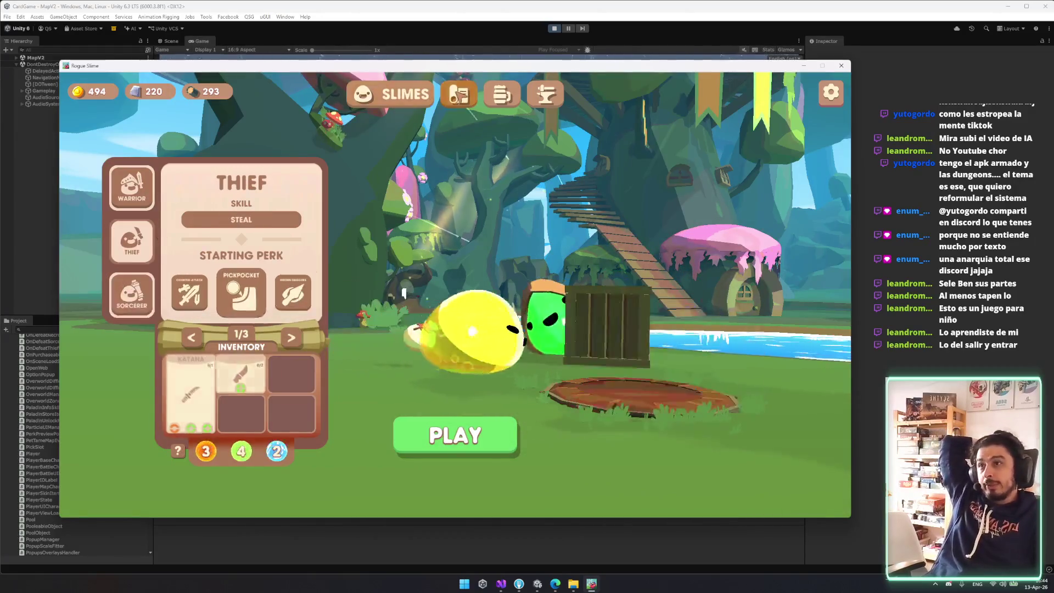
- Browse Town Hall, Tavern and Armory, viewing Extra Energy and the Sorcerer and Warrior skill trees
left_click(458, 95)
left_click(517, 93)
left_click(548, 93)
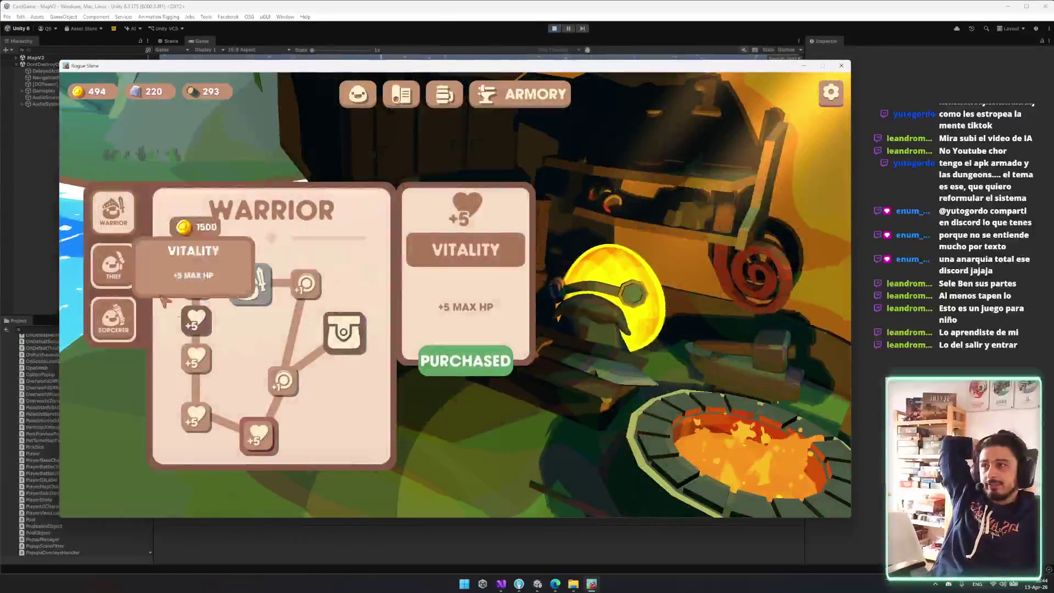
left_click(214, 408)
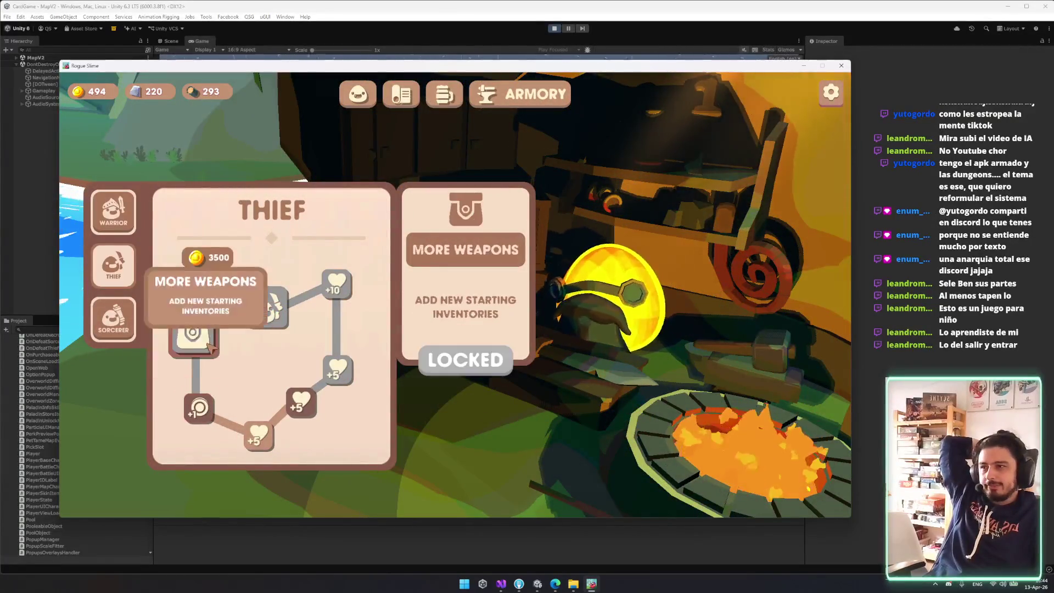
left_click(113, 318)
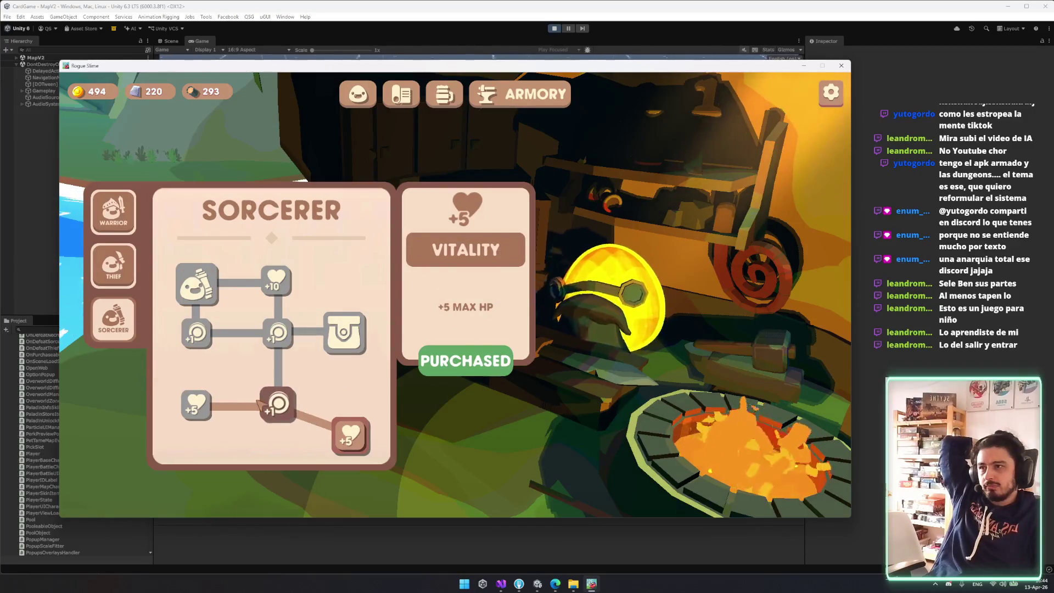
left_click(113, 211)
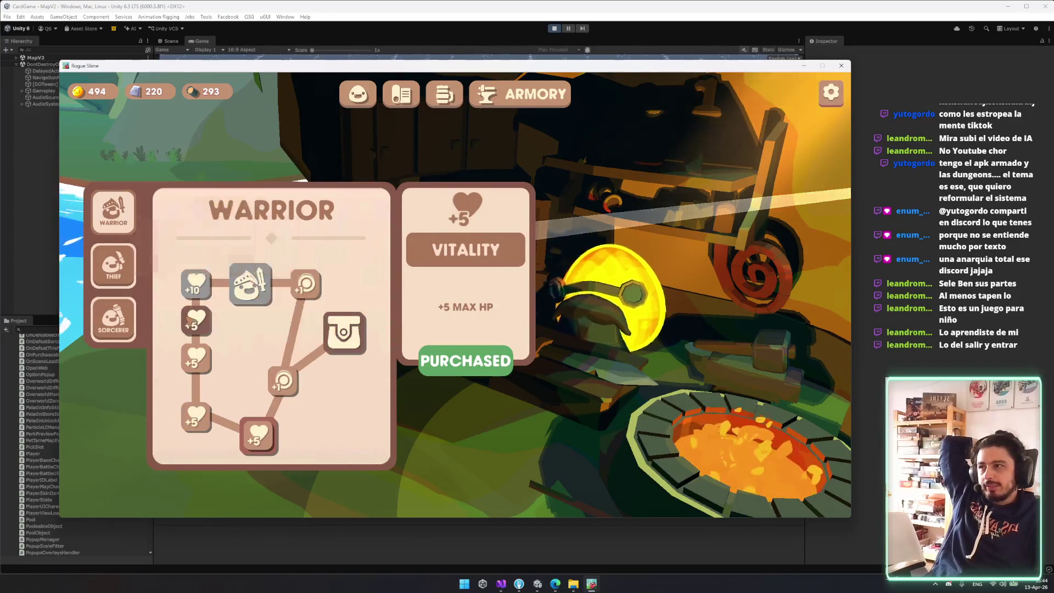
- Inspect the Vitality, Vitality +10, Big Scream and More Weapons upgrades, then view the Thief tree
left_click(196, 322)
left_click(195, 283)
left_click(250, 284)
left_click(344, 333)
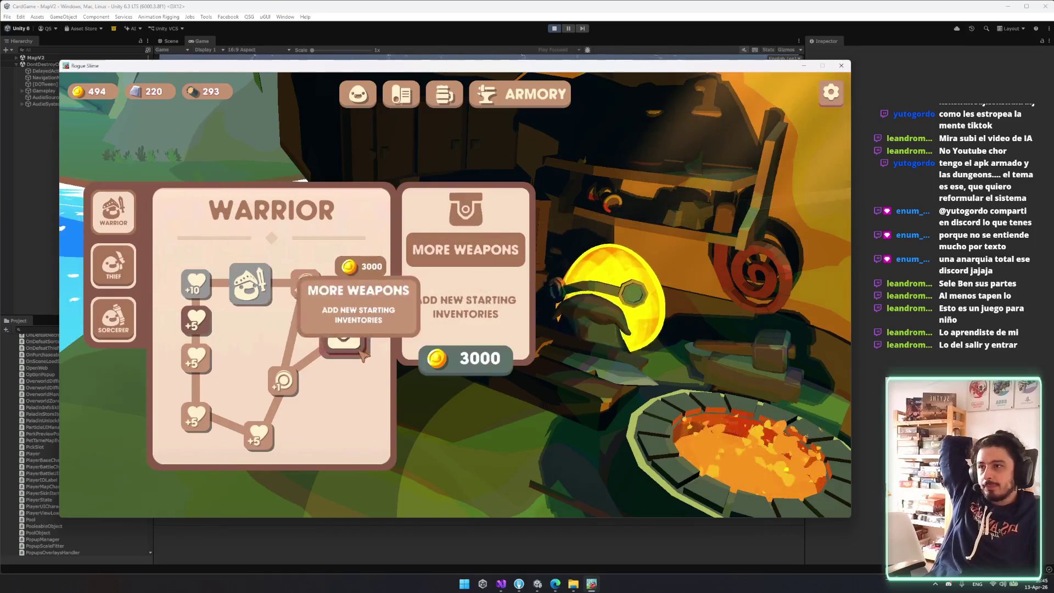
left_click(123, 280)
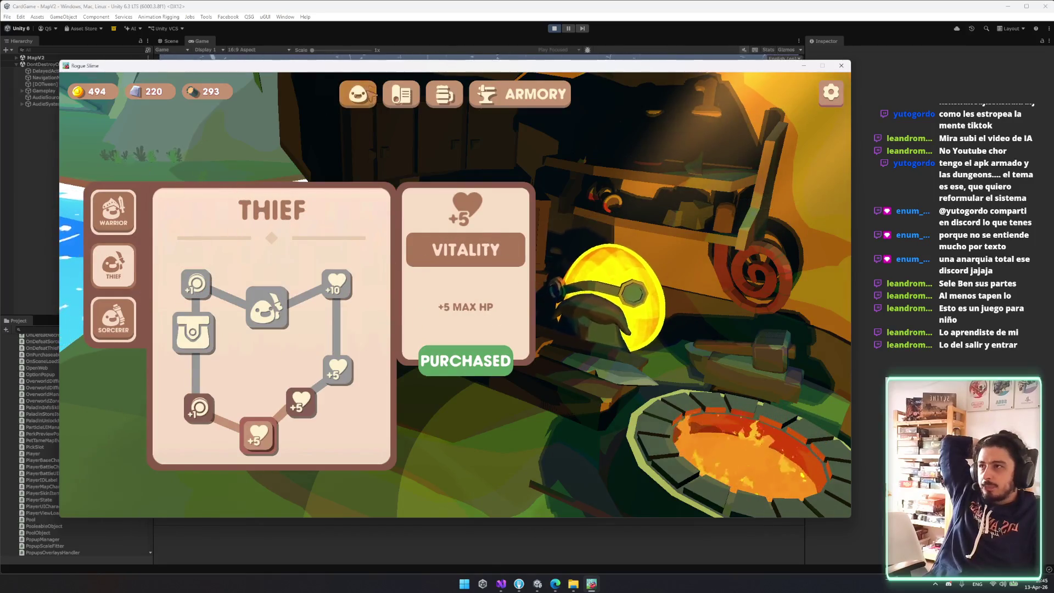
- Return to Slimes, then revisit the Tavern quests, Armory and Town Hall before going back to Slimes
left_click(359, 93)
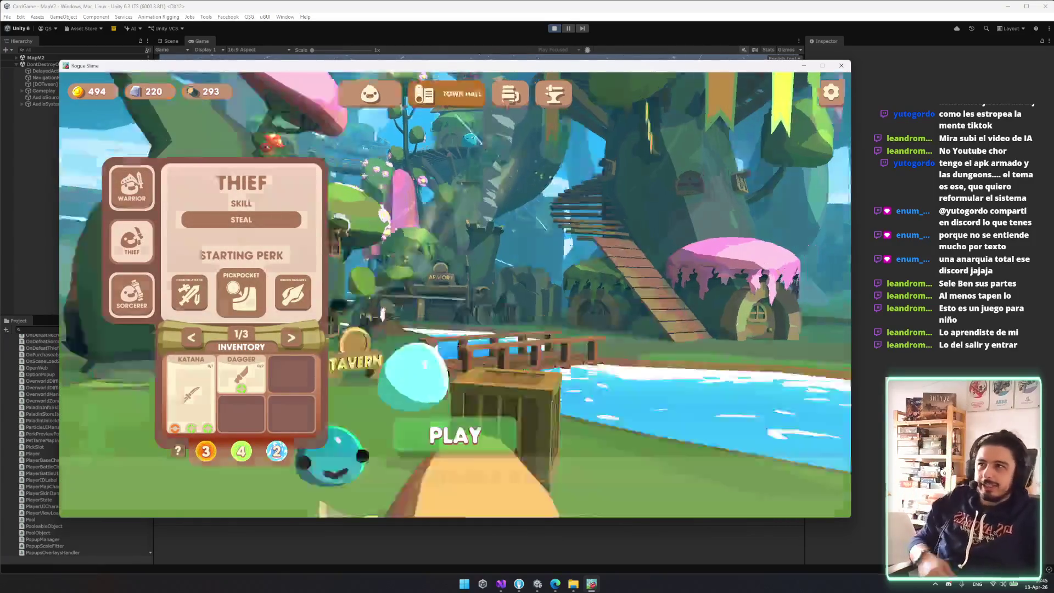
left_click(510, 93)
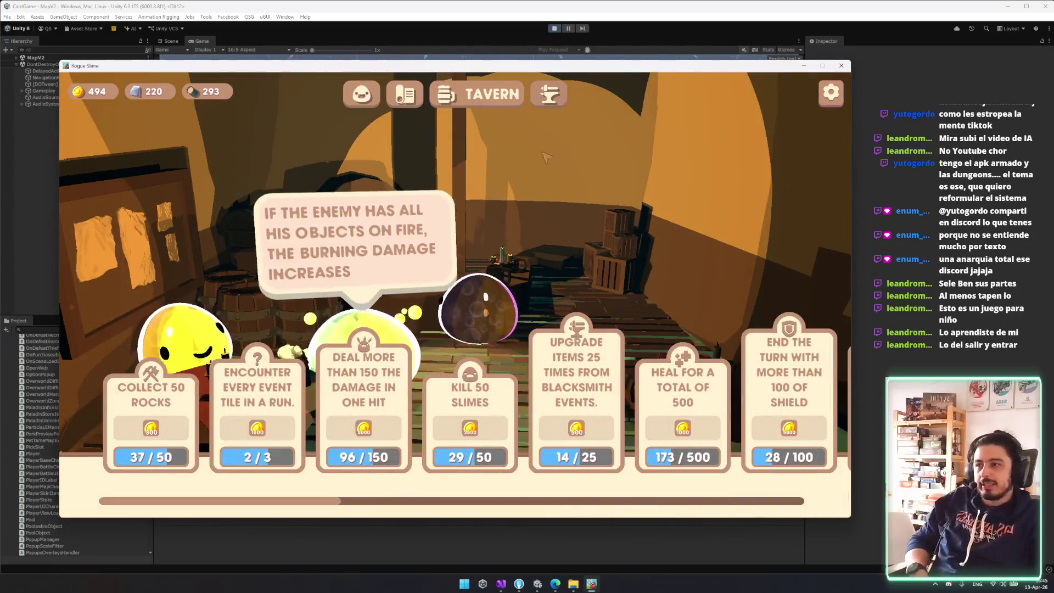
scroll(366, 466, "down", 3)
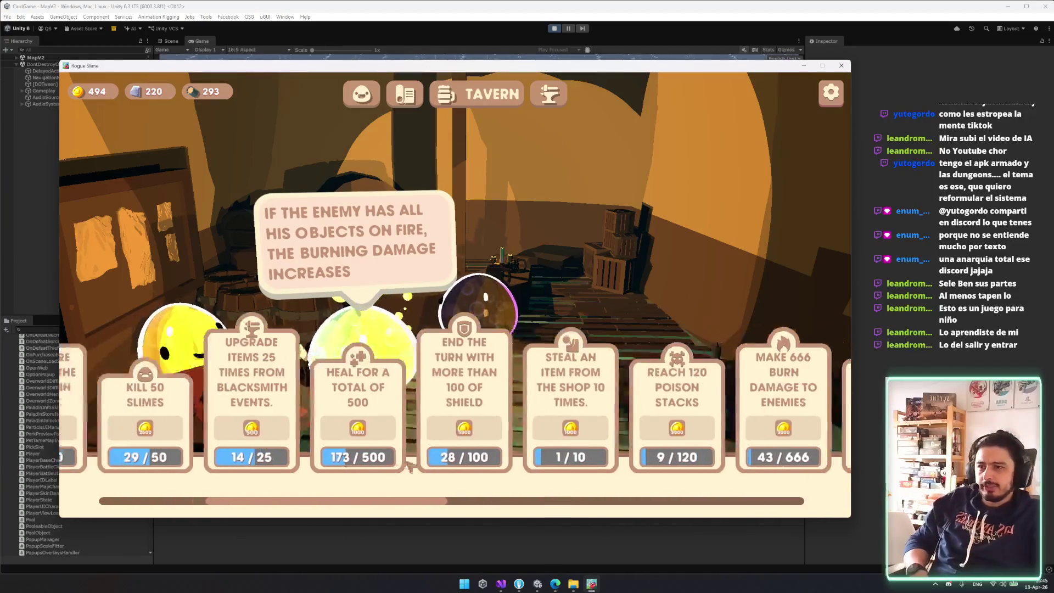
scroll(366, 466, "up", 5)
left_click(548, 93)
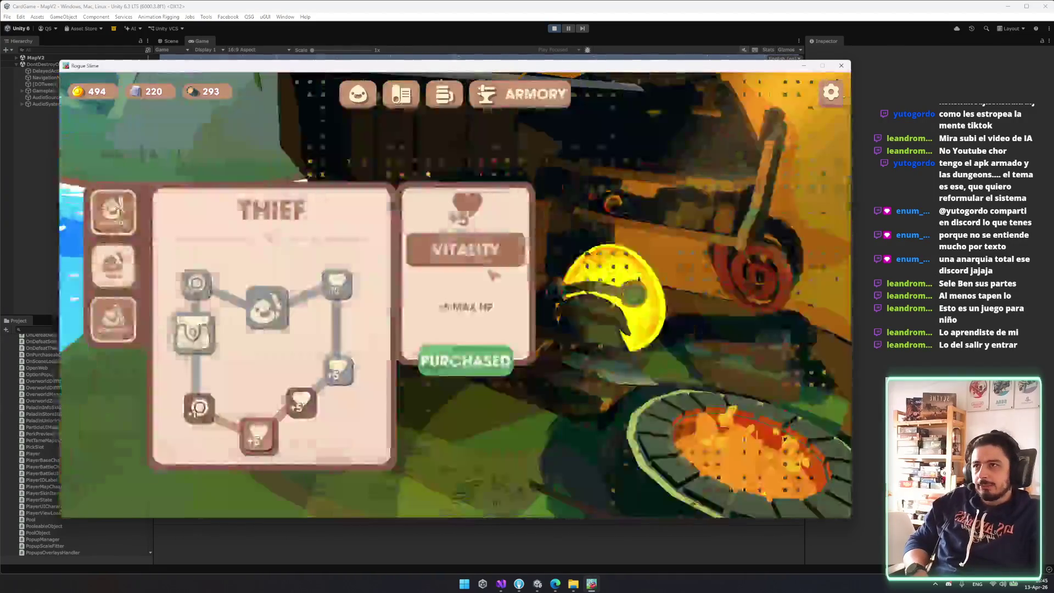
left_click(358, 94)
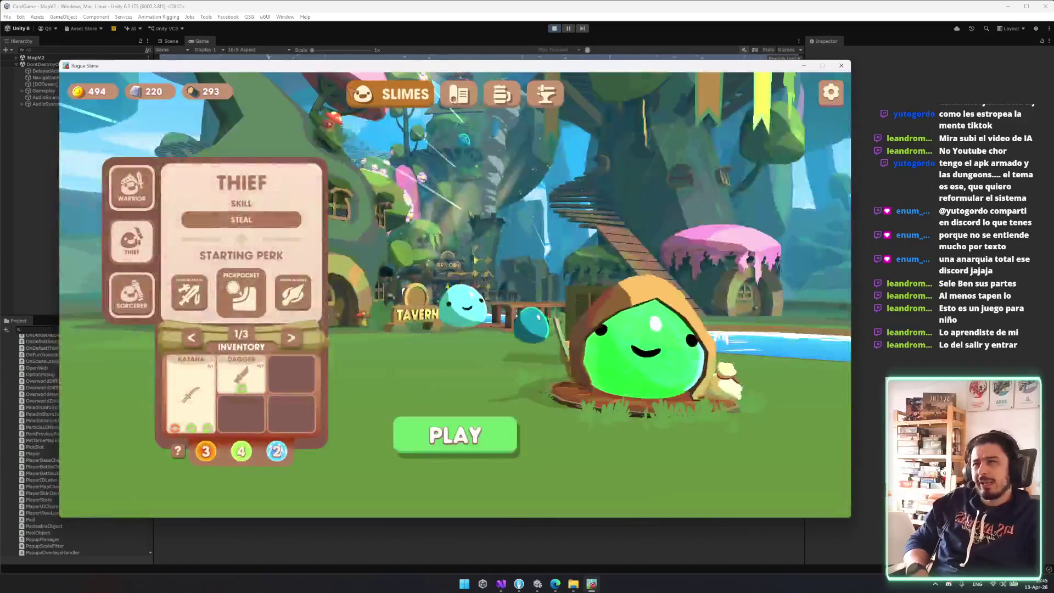
left_click(401, 94)
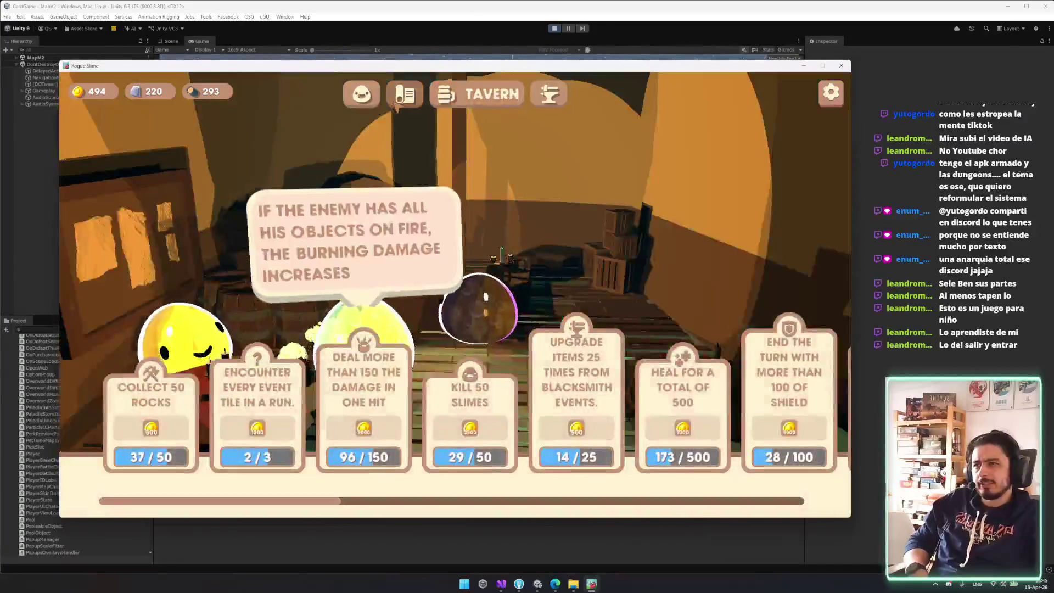
left_click(405, 93)
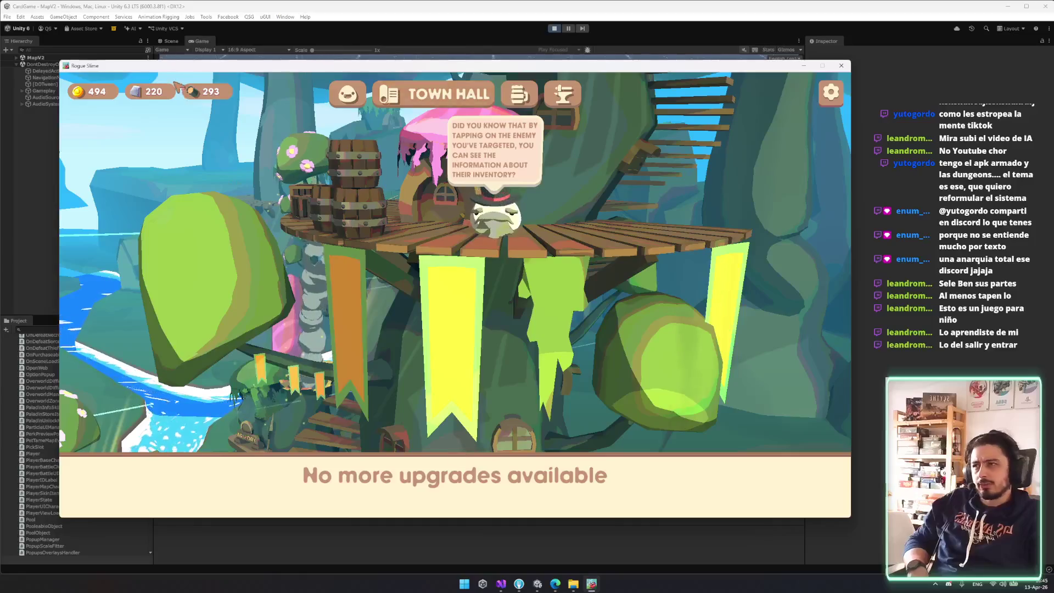
key("Escape")
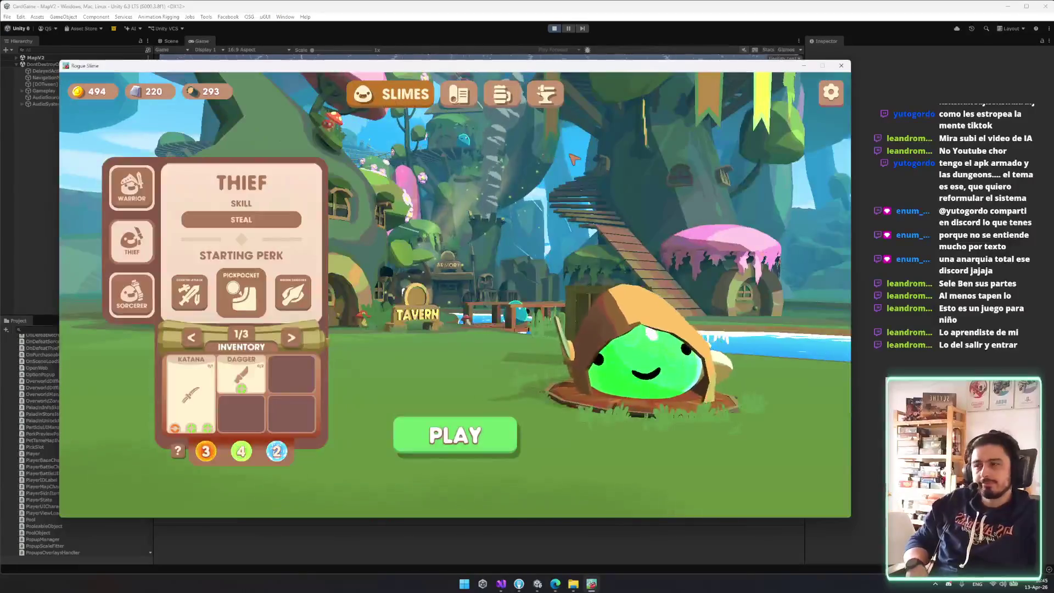
- Select the Sorcerer class and view, then close, the Fire Wand details
left_click(147, 296)
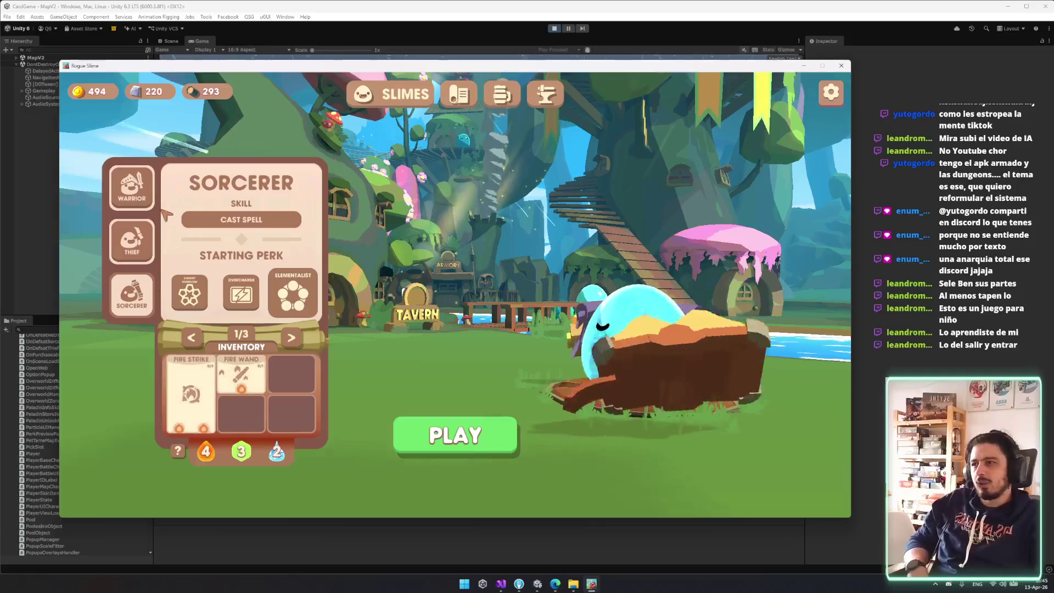
mouse_move(192, 296)
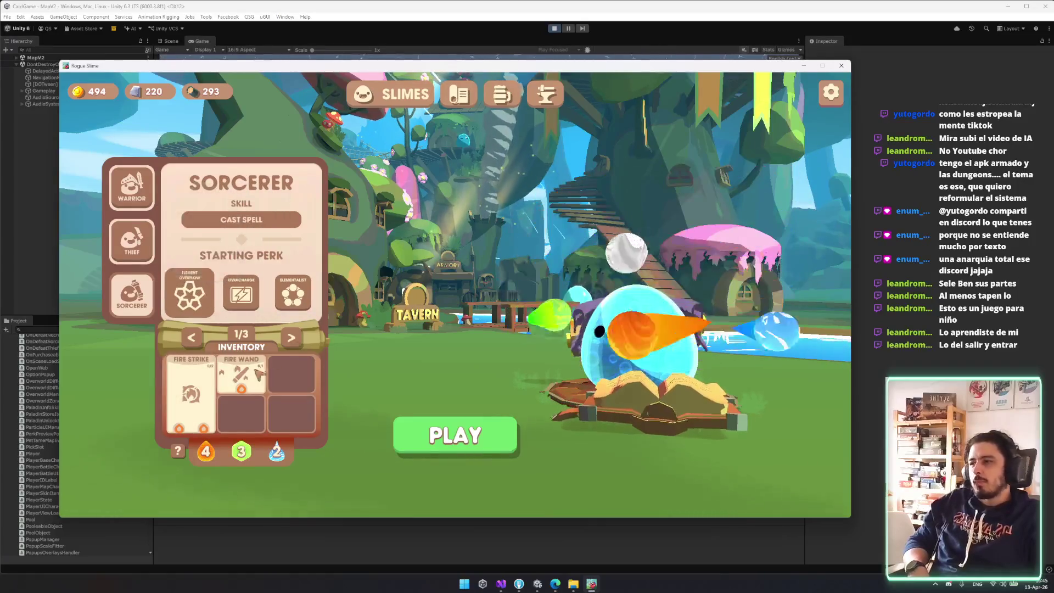
left_click(241, 376)
mouse_move(460, 268)
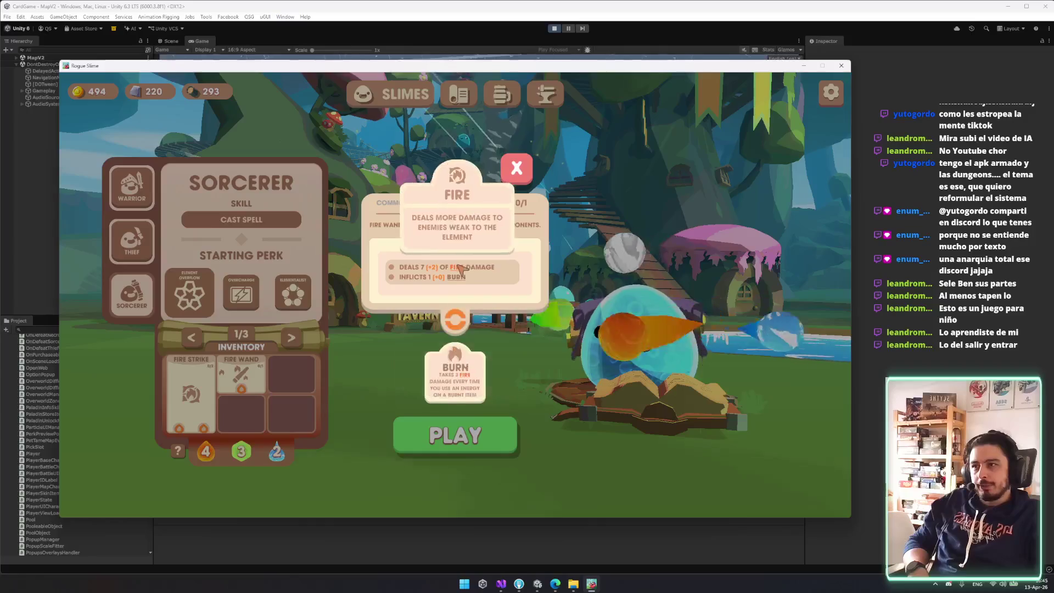
left_click(518, 169)
- Cycle through Warrior, Thief and Sorcerer, choosing the Thief's Pickpocket starting perk
left_click(131, 187)
left_click(131, 240)
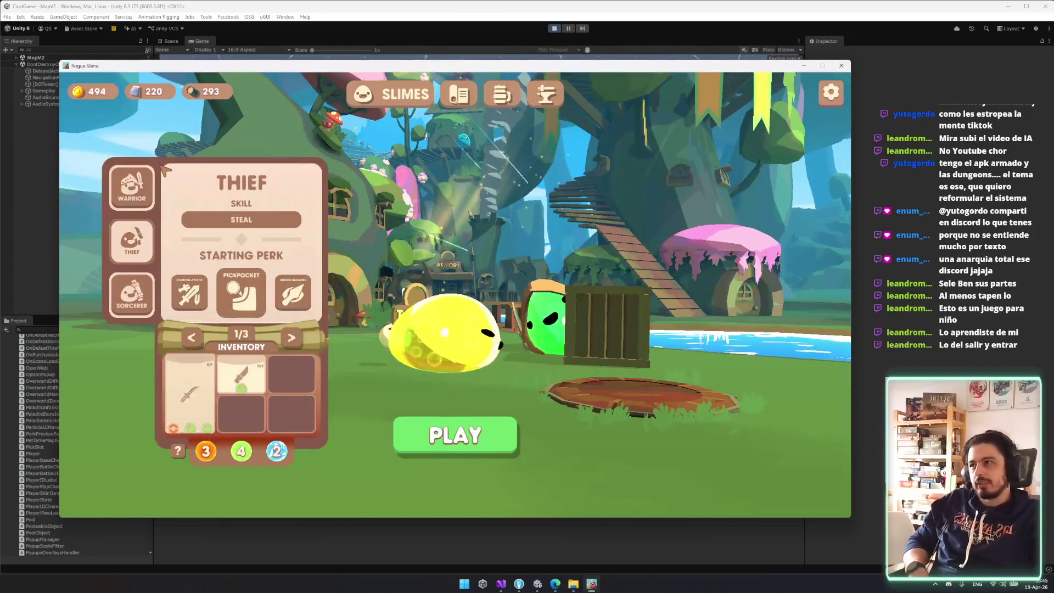
left_click(132, 294)
left_click(132, 186)
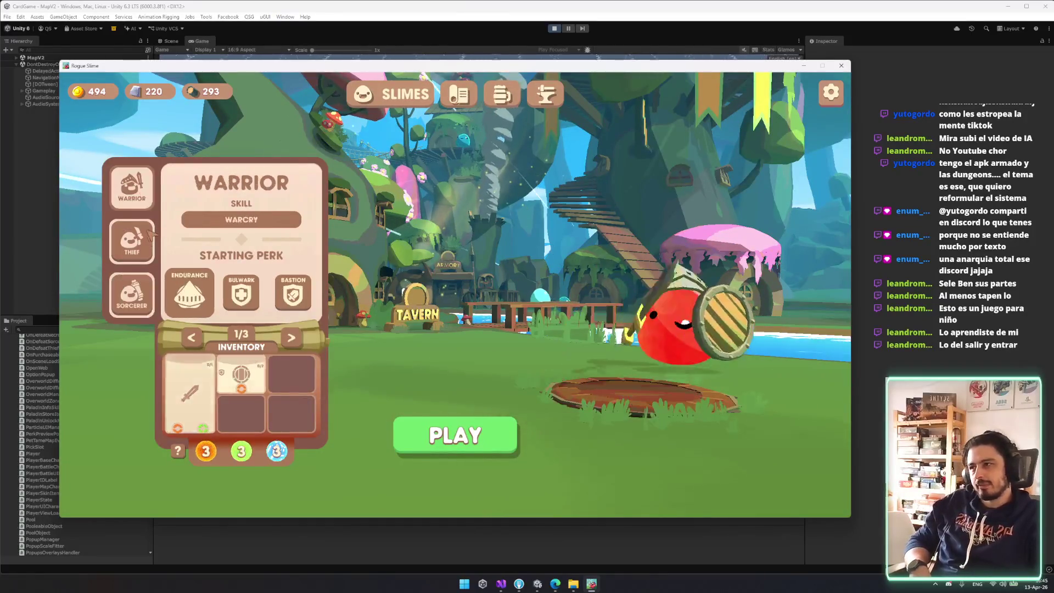
left_click(131, 239)
mouse_move(198, 301)
left_click(241, 294)
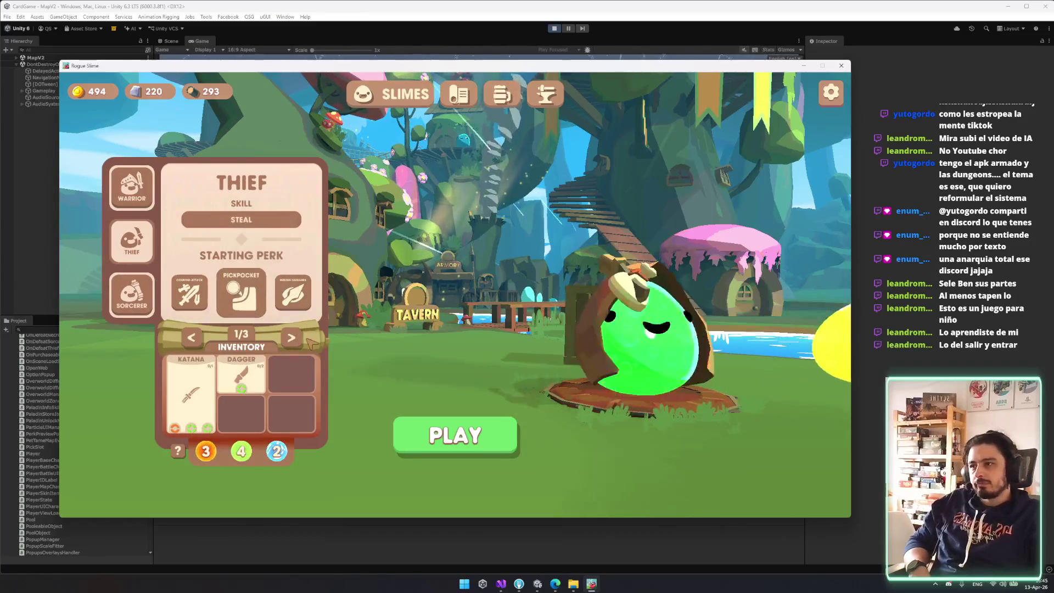
left_click(113, 197)
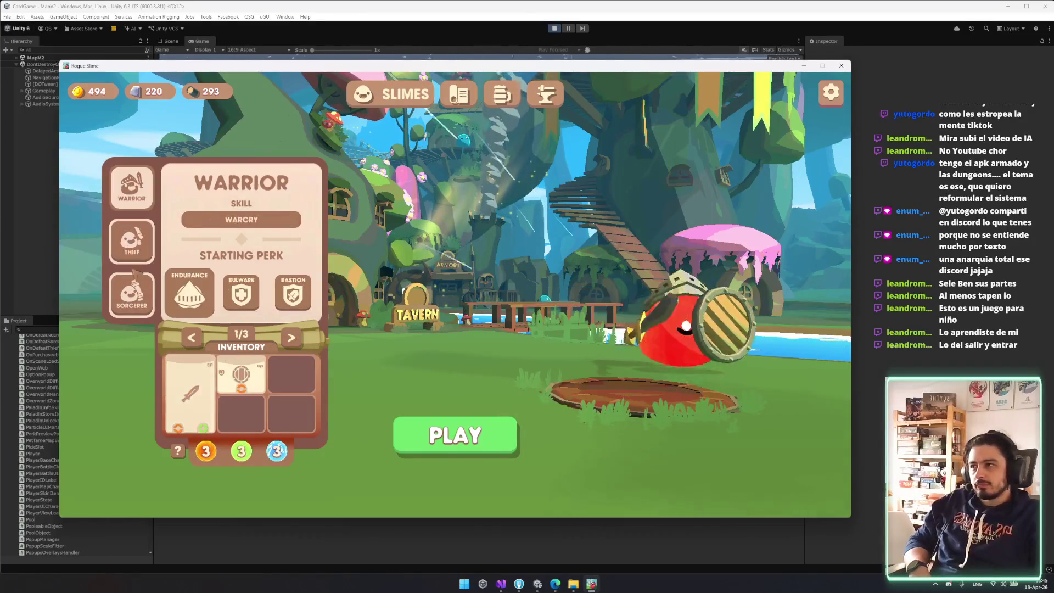
left_click(132, 294)
- Close the Rogue Slime game window, dismiss the encounter popup, and stop Play mode with Ctrl+P
mouse_move(296, 303)
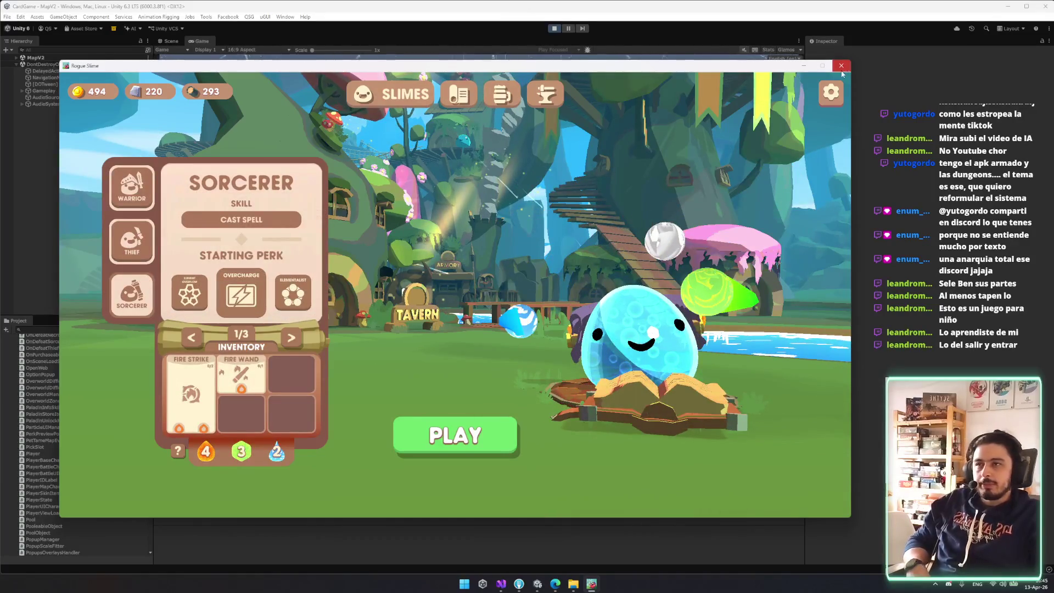
left_click(843, 66)
left_click(427, 324)
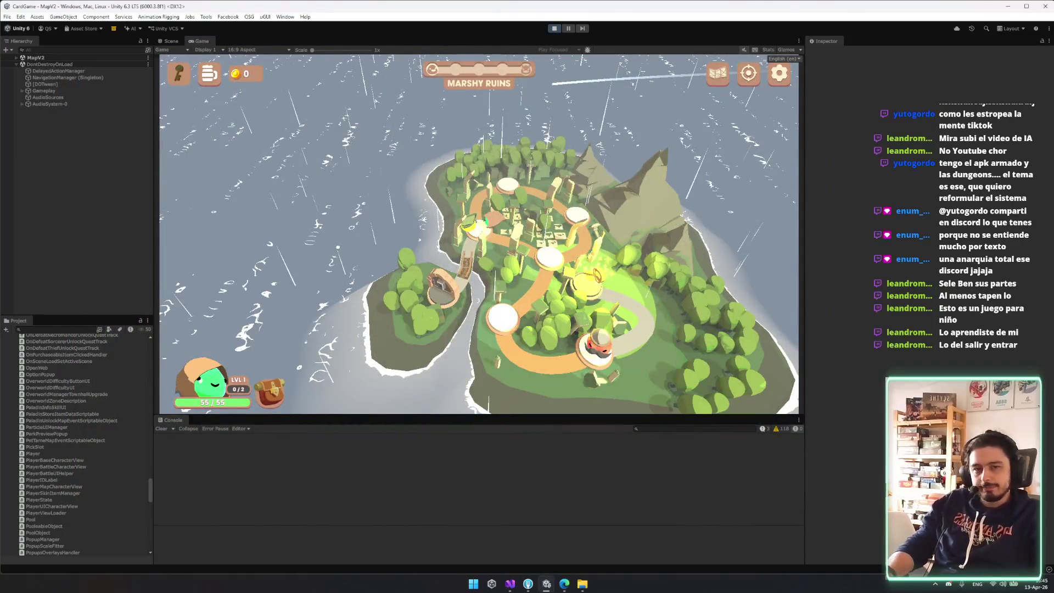
key("ctrl+p")
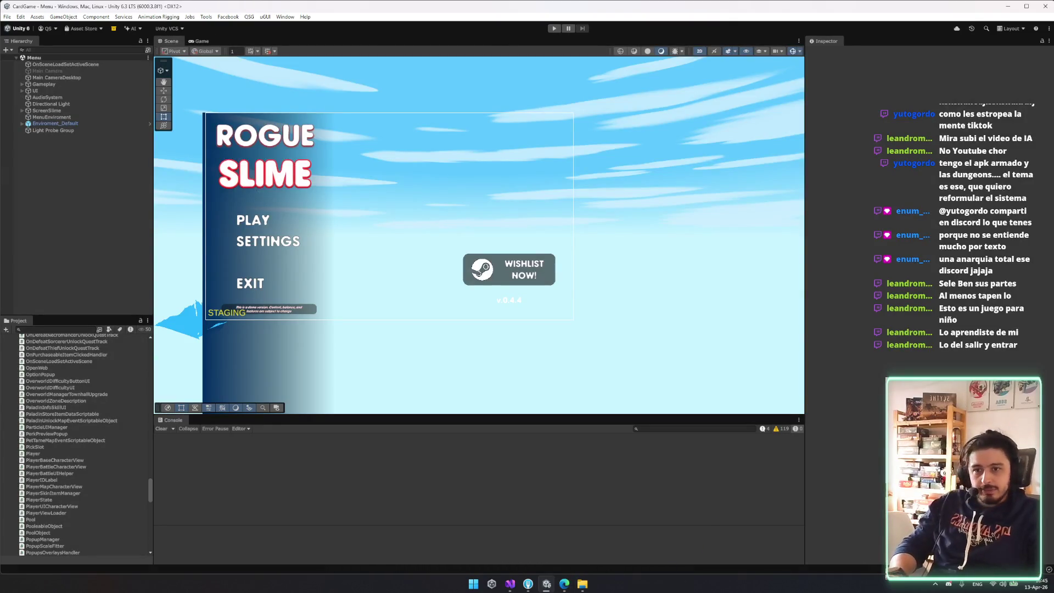
- Bring up Fork and review the unstaged changes, including a material diff and the Menu.unity diff
left_click(524, 589)
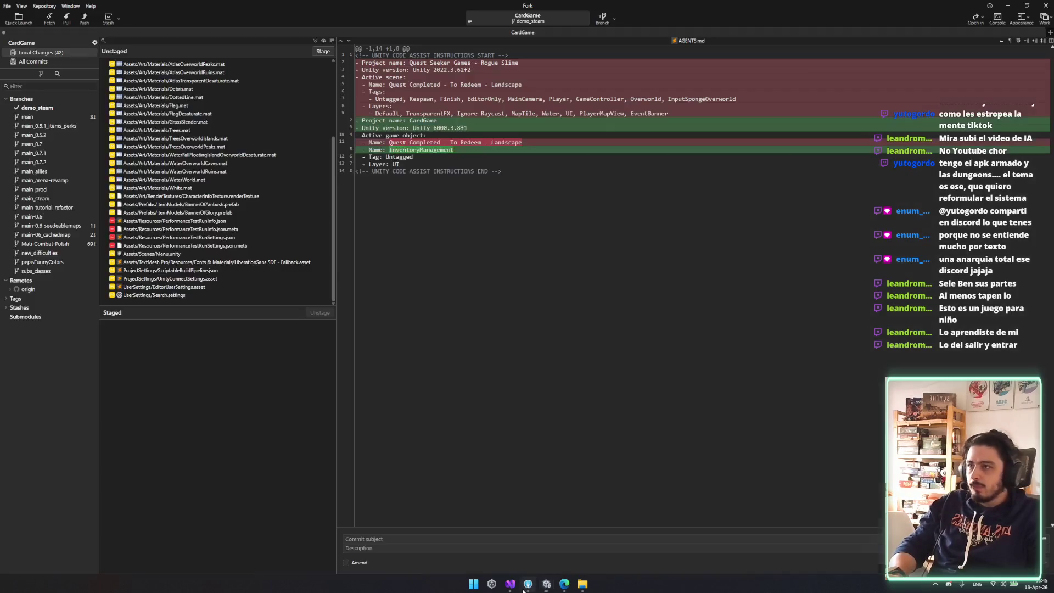
scroll(229, 226, "down", 1)
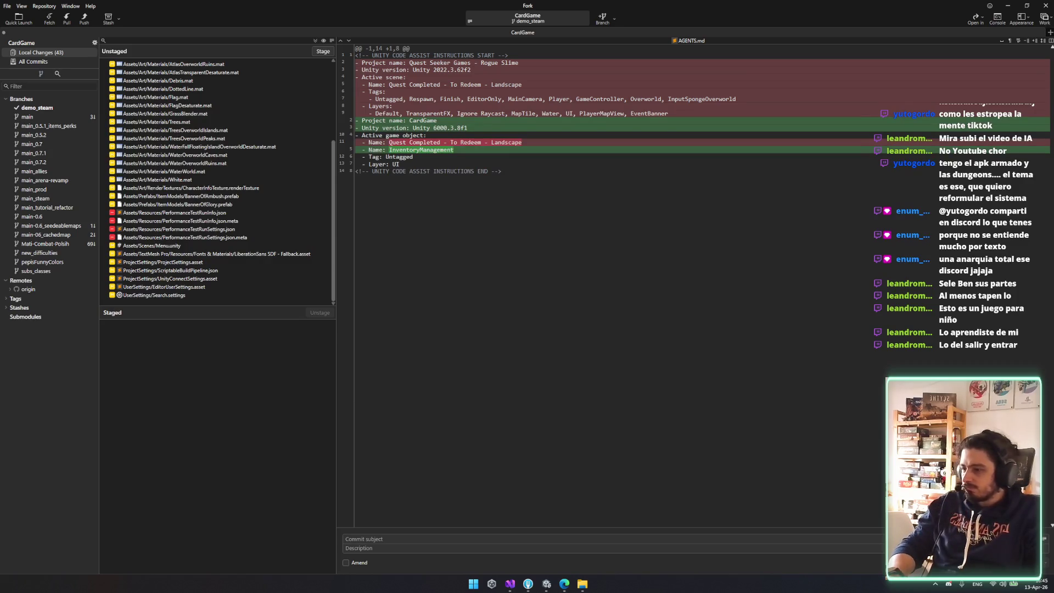
left_click(250, 190)
key("Up")
key("Up")
key("Up")
key("Up")
key("Up")
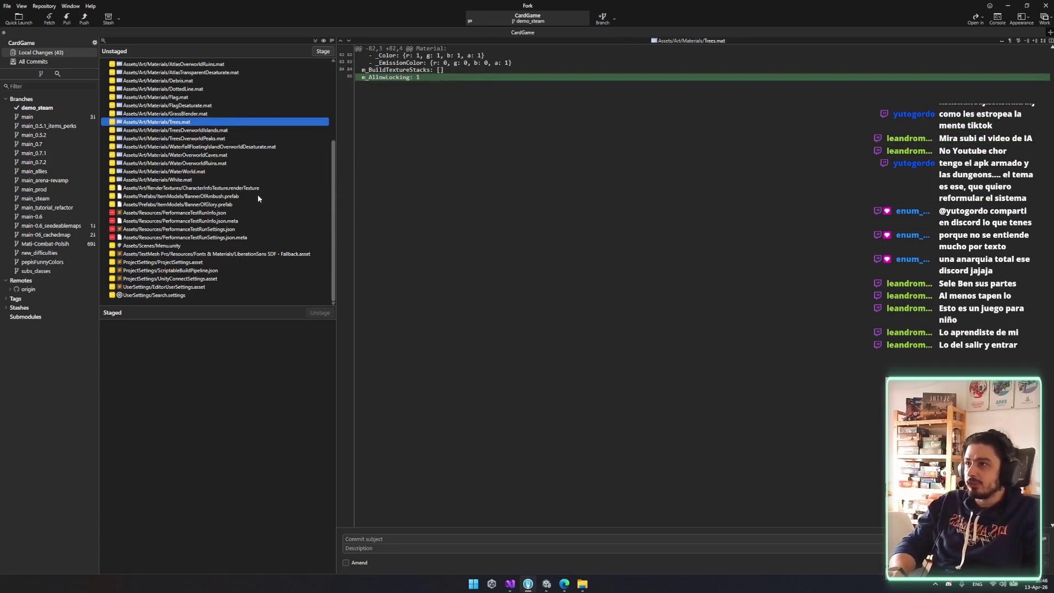
left_click(222, 246)
key("Down")
key("Down")
key("Down")
key("Up")
key("Up")
key("Up")
key("Up")
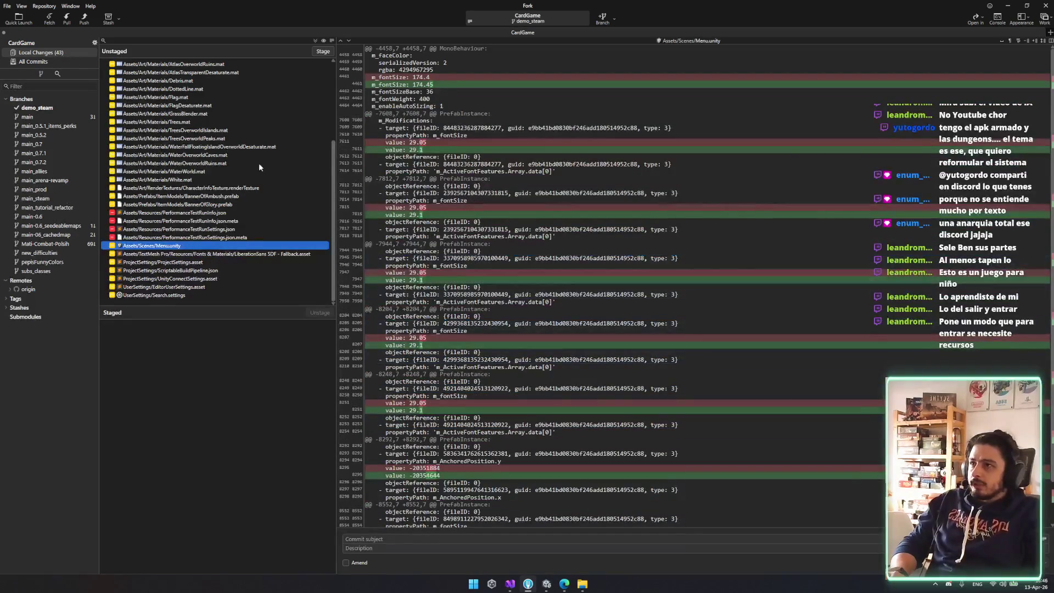
- View the WaterOverworldRuins.mat and AtlasOverworldRuins.mat diffs, then minimize Fork
left_click(254, 164)
left_click(230, 97)
key("Up")
key("Up")
key("Up")
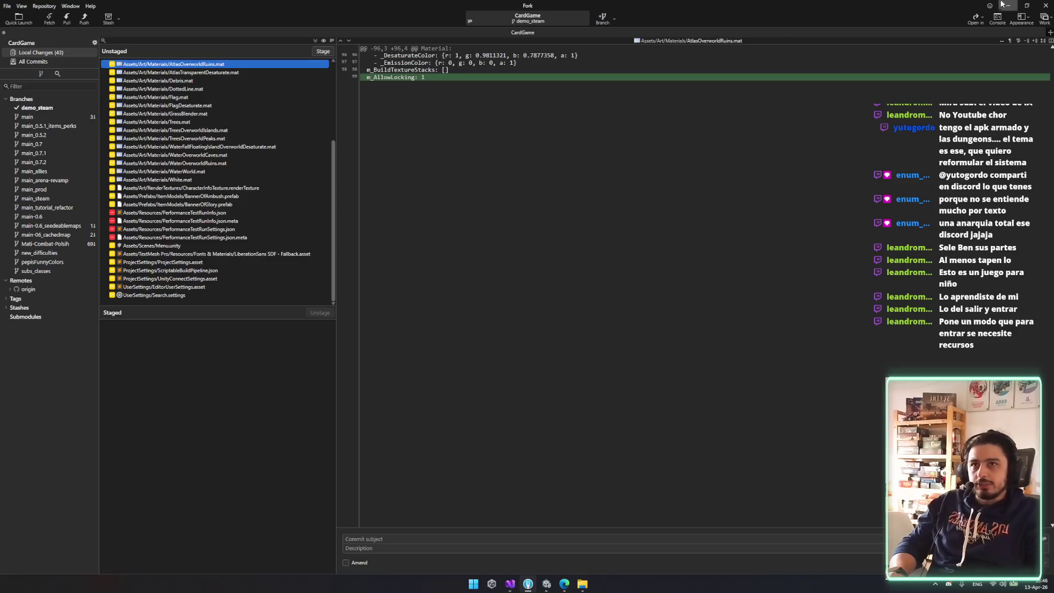
left_click(1008, 3)
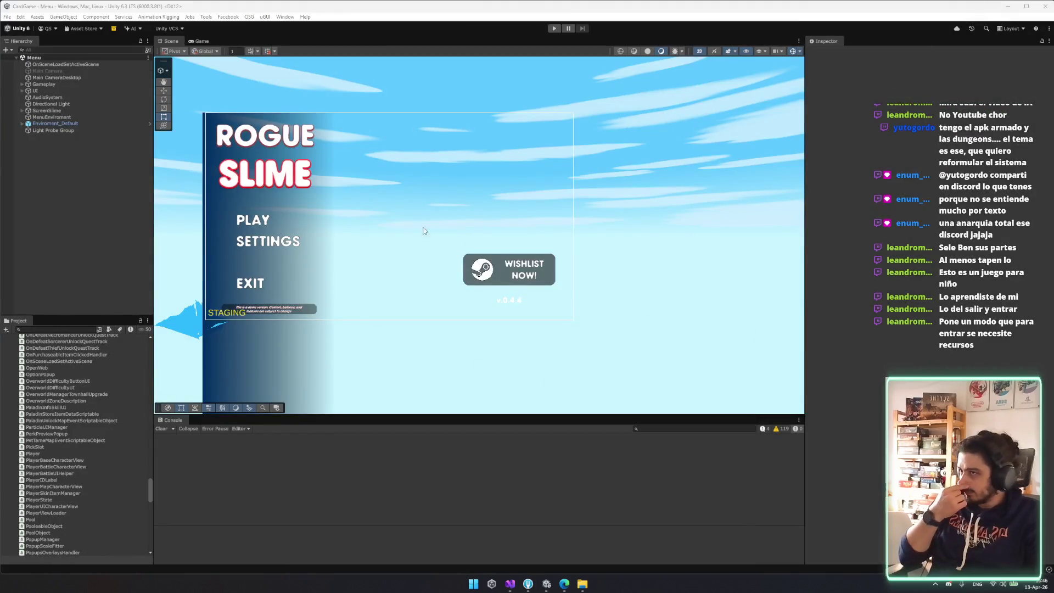
- Pan the Menu scene view, briefly bring up Discord, then bring Fork forward and minimize it again
left_click_drag(400, 227, 422, 264)
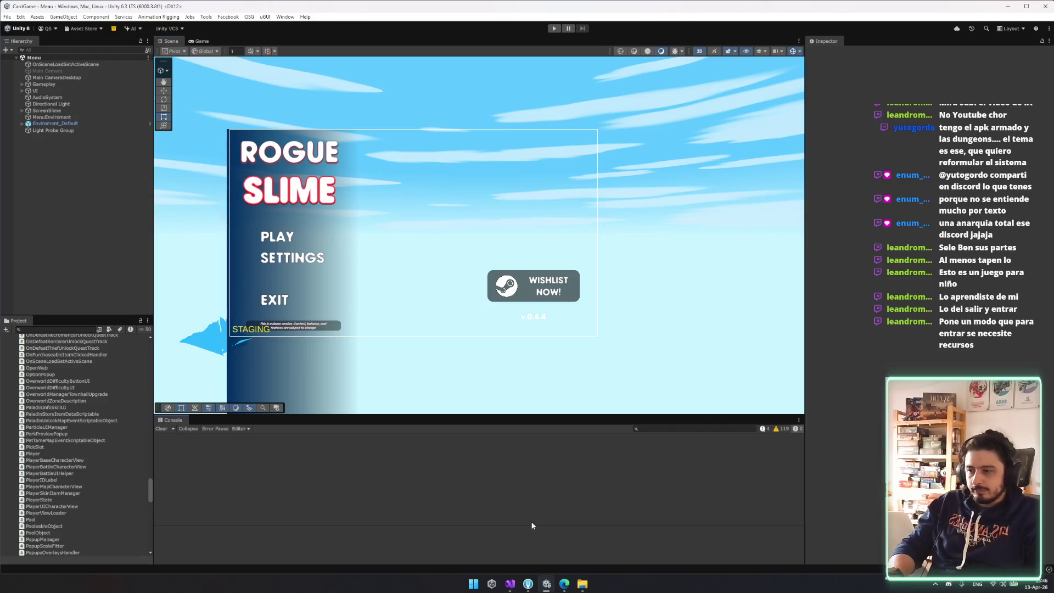
left_click(947, 584)
left_click(947, 584)
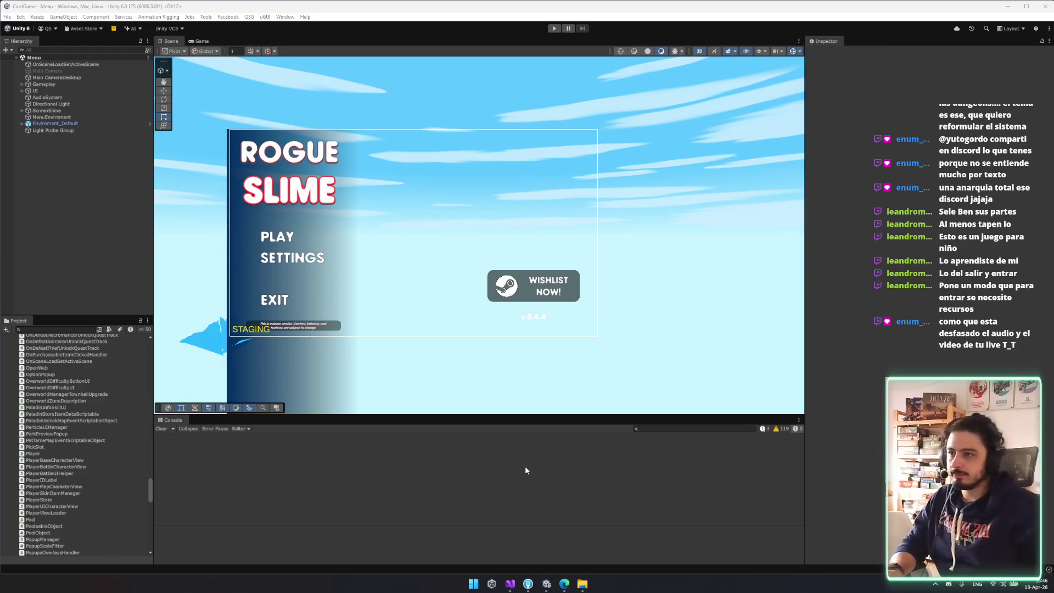
left_click(527, 584)
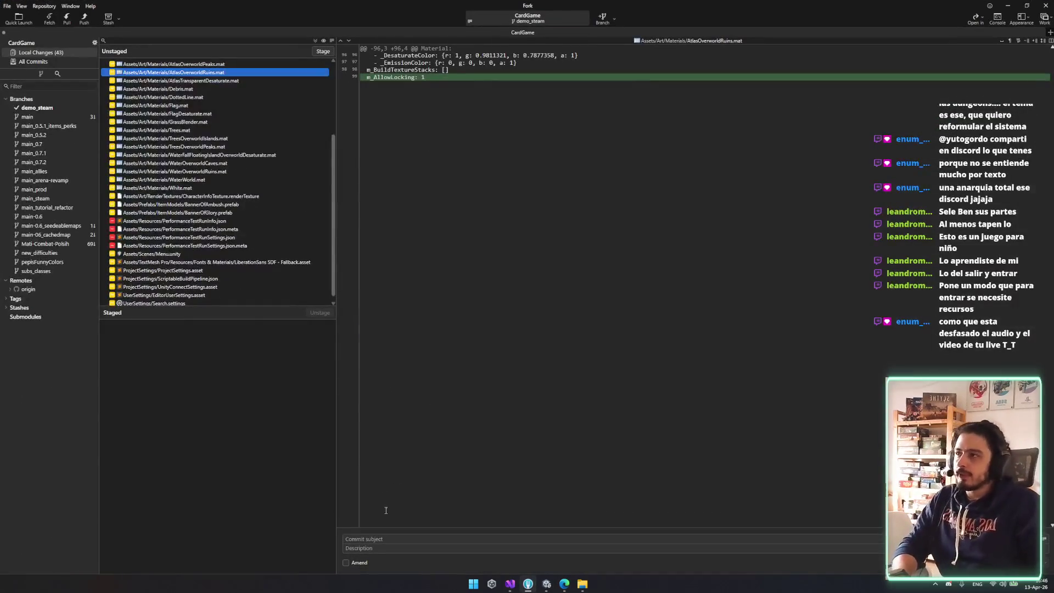
left_click(527, 585)
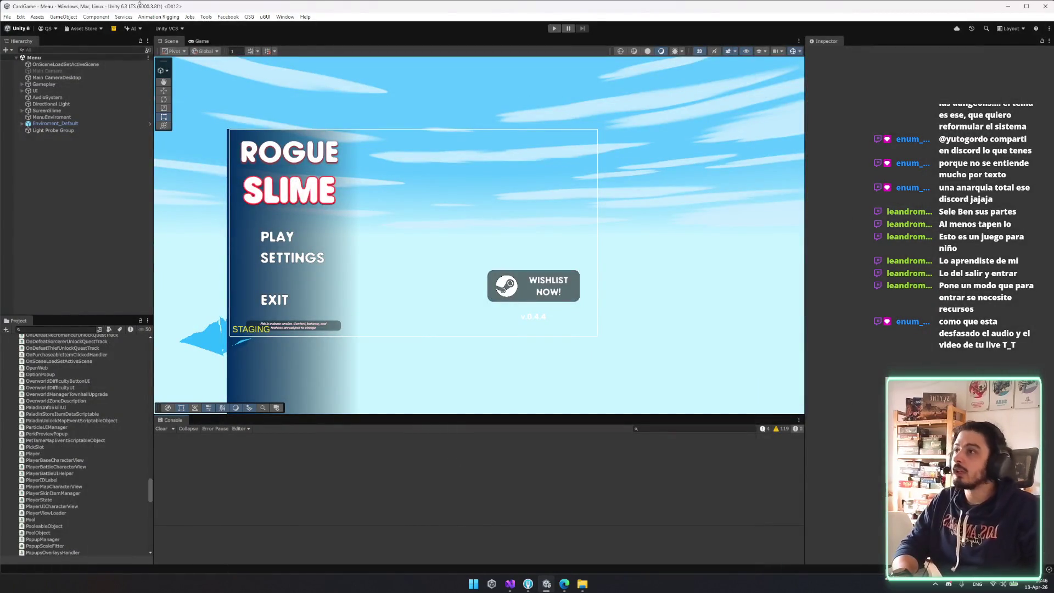
- In Explorer, navigate up to PCBUILD and delete the old StandaloneWindows64 build folder
left_click(582, 584)
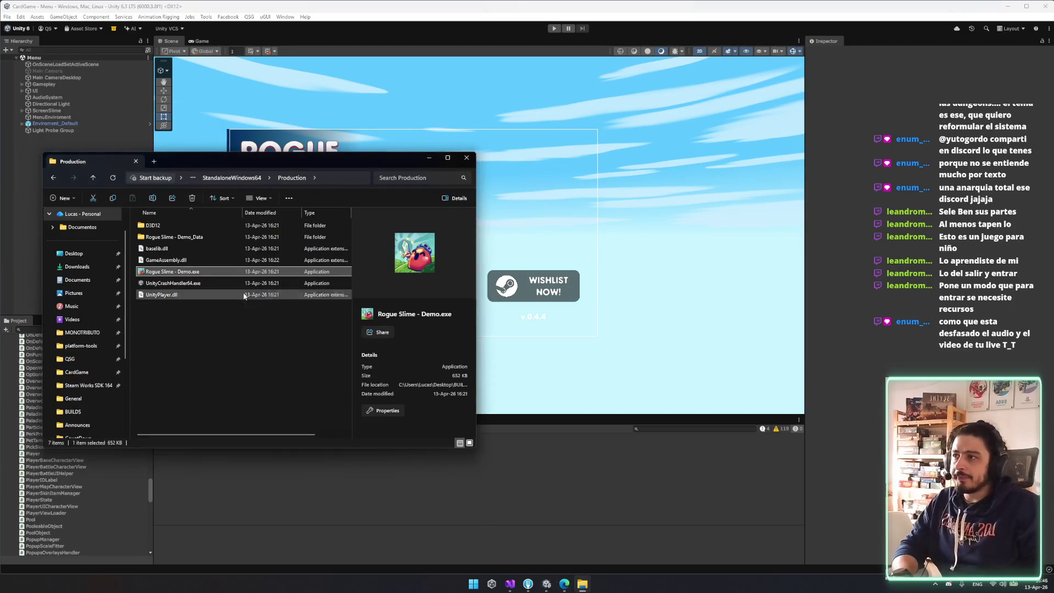
left_click(240, 178)
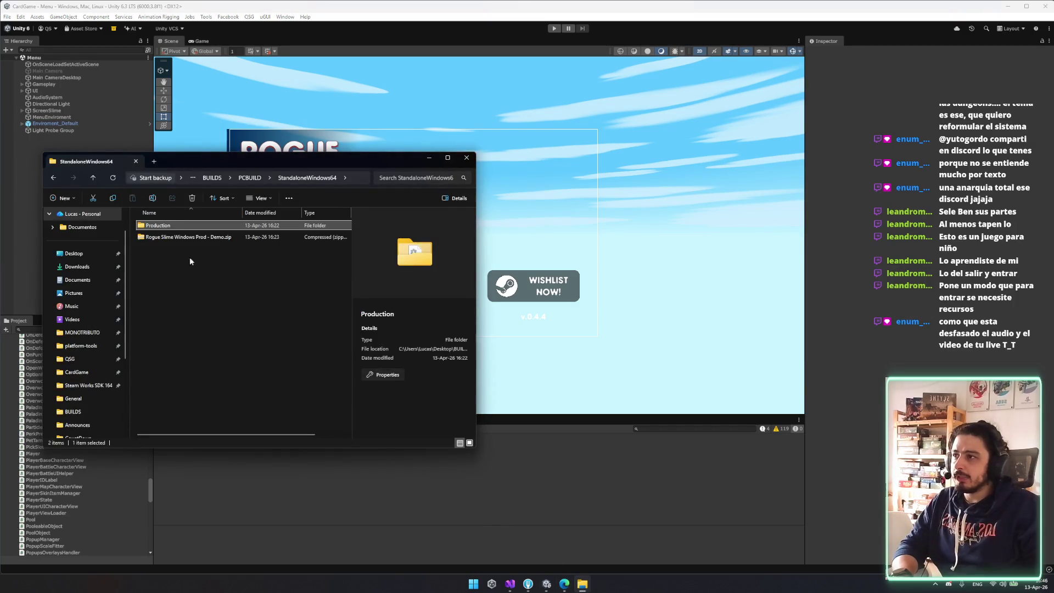
left_click(247, 179)
mouse_move(228, 309)
left_mouse_down()
mouse_move(68, 232)
mouse_move(120, 215)
left_mouse_up()
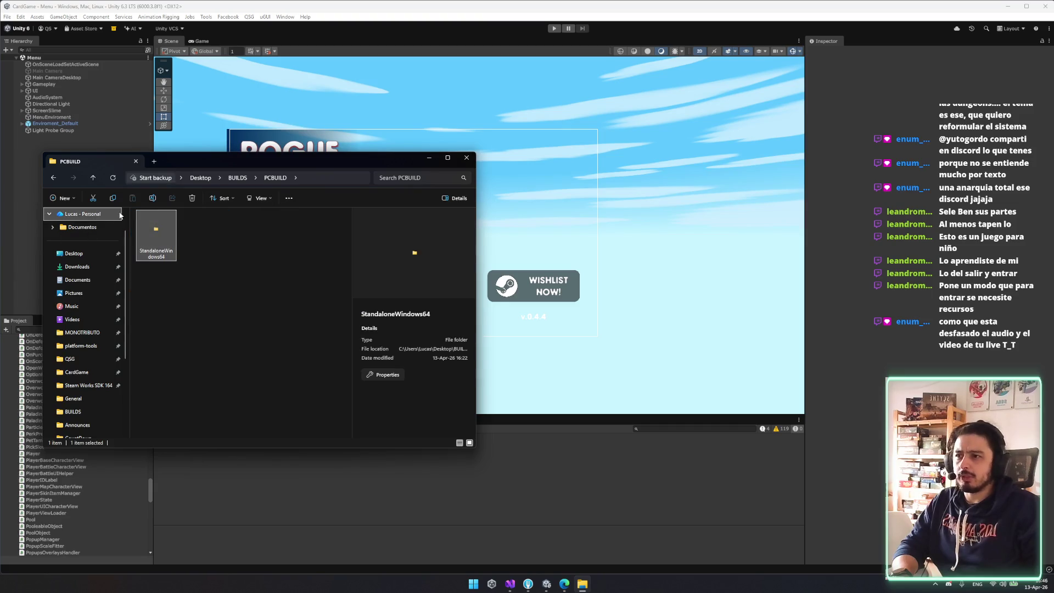
key("Delete")
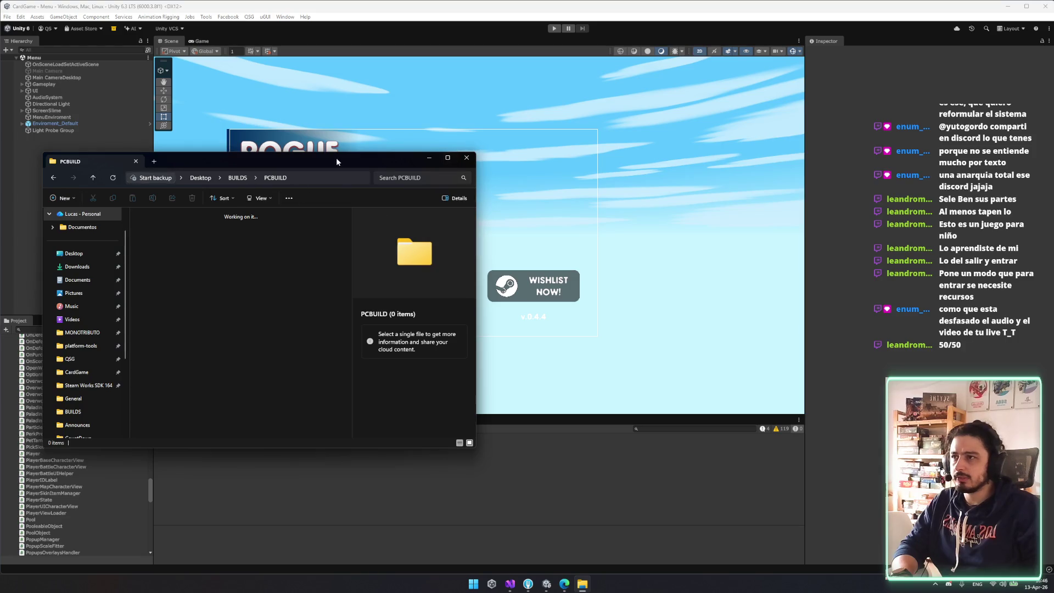
- Reopen PCBUILD from BUILDS to confirm it is empty, then close File Explorer
left_click_drag(334, 161, 454, 194)
left_click(363, 210)
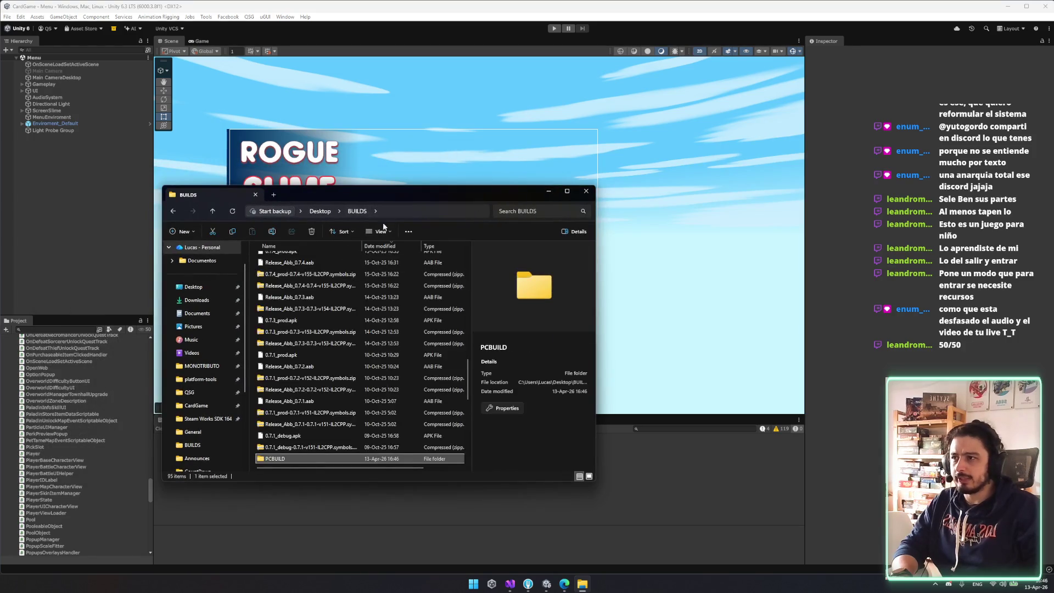
double_click(277, 460)
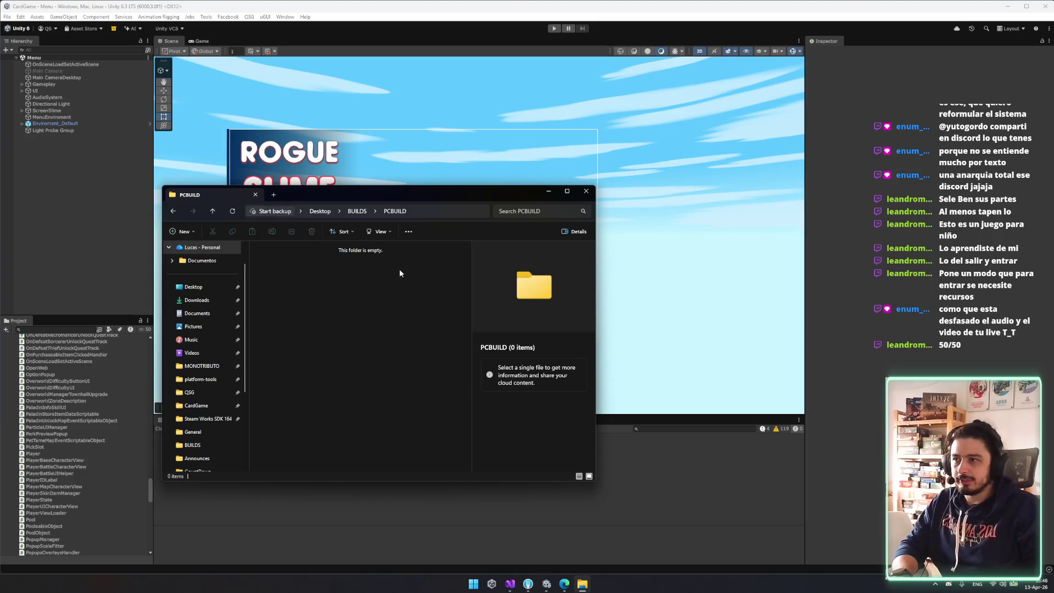
left_click(585, 192)
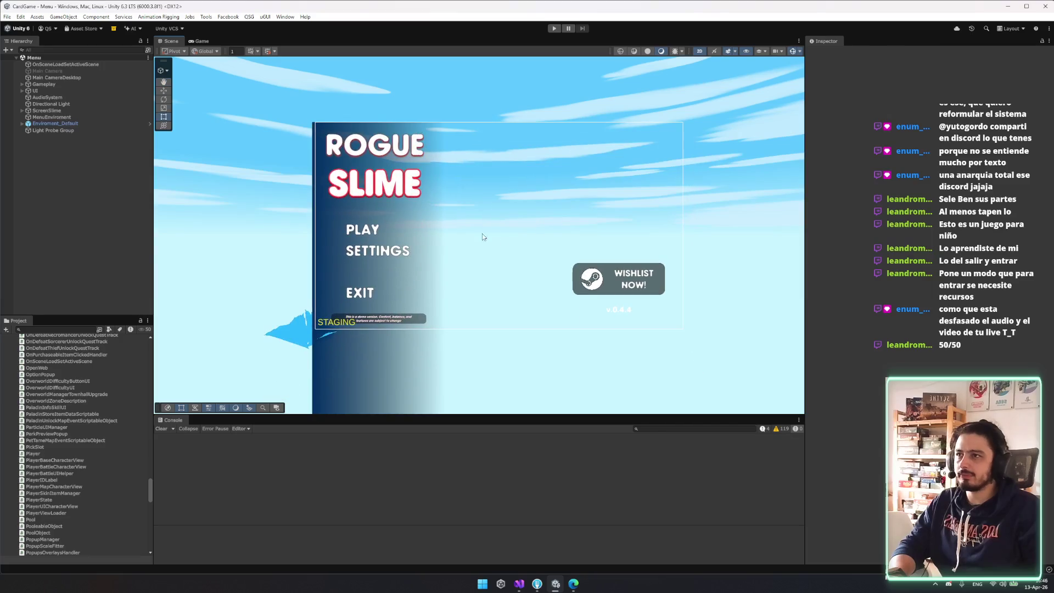
- Start the Steam / Windows - Production build from QSG > Build Tools, targeting Desktop\BUILDS\PCBUILD
left_click(292, 17)
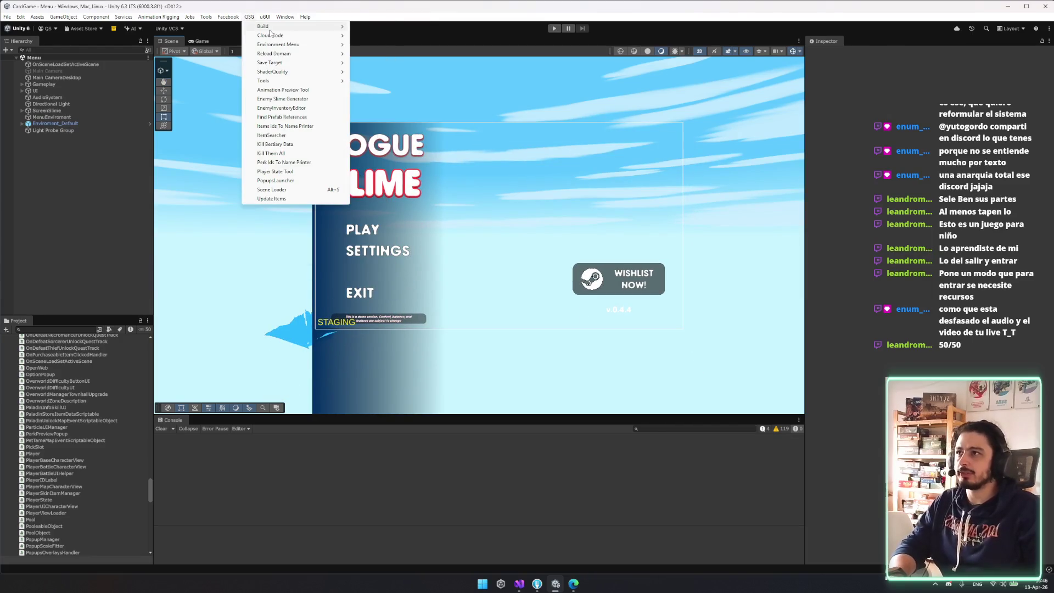
left_click(379, 28)
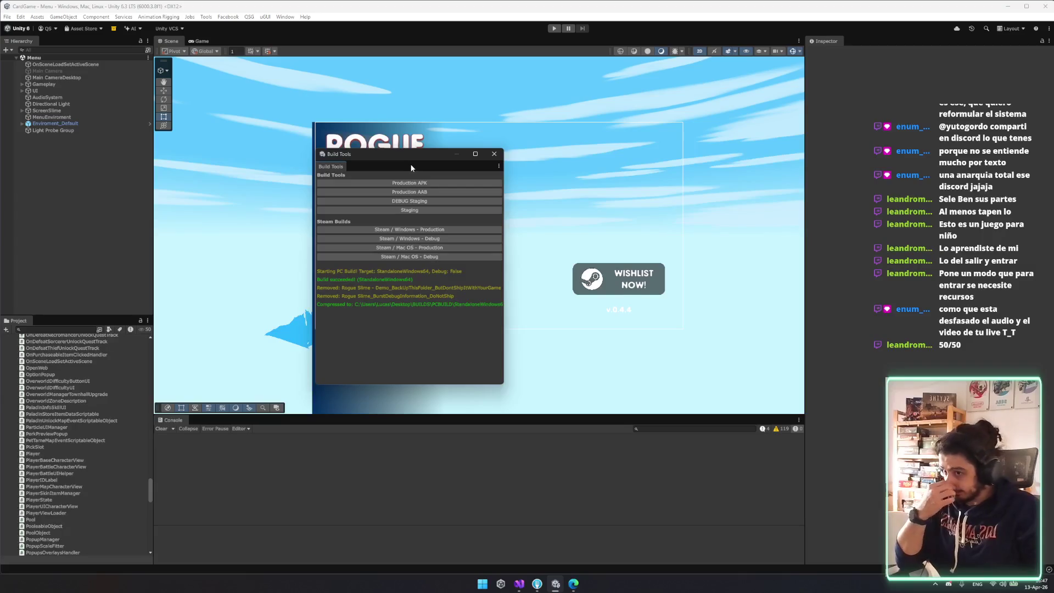
left_click(413, 226)
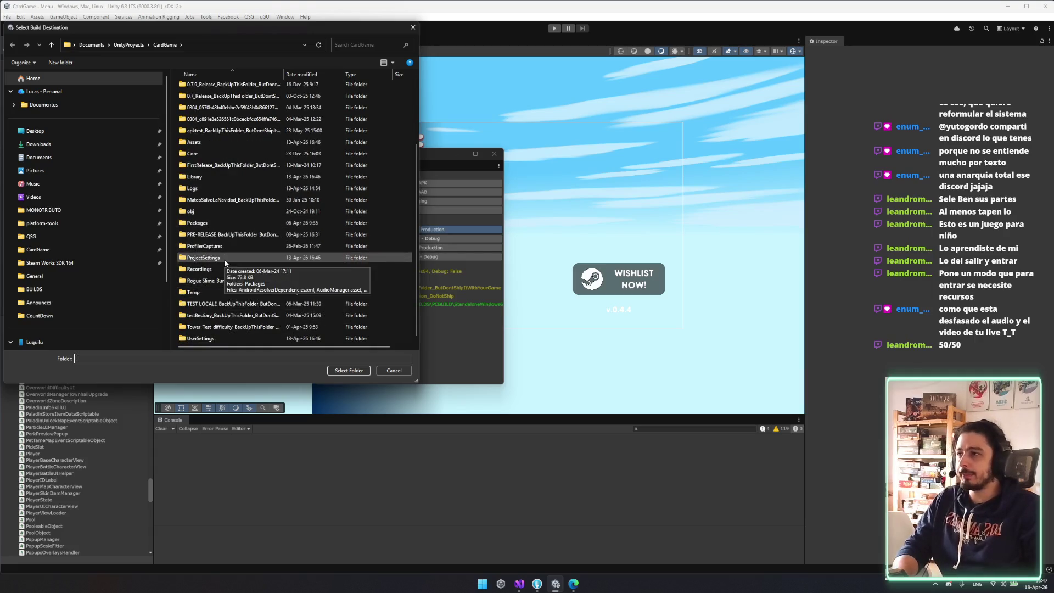
scroll(208, 298, "up", 1)
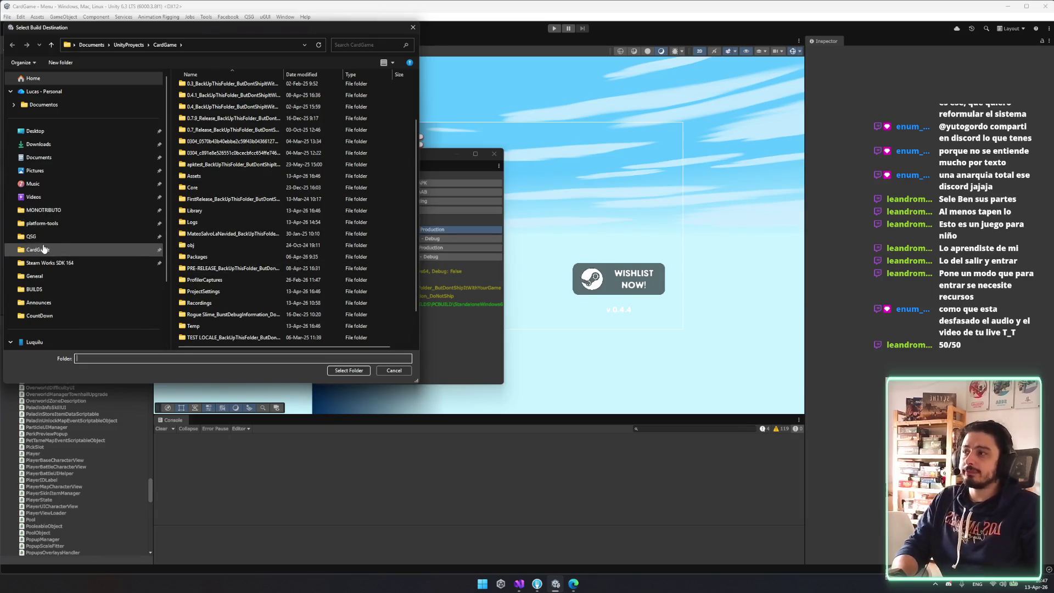
left_click(52, 293)
double_click(258, 237)
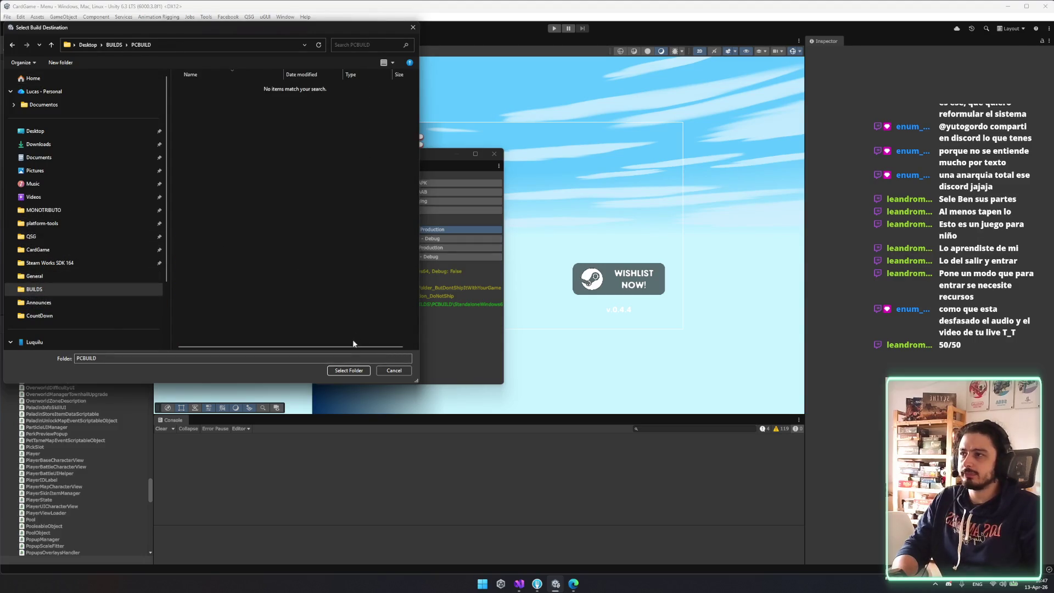
left_click(350, 371)
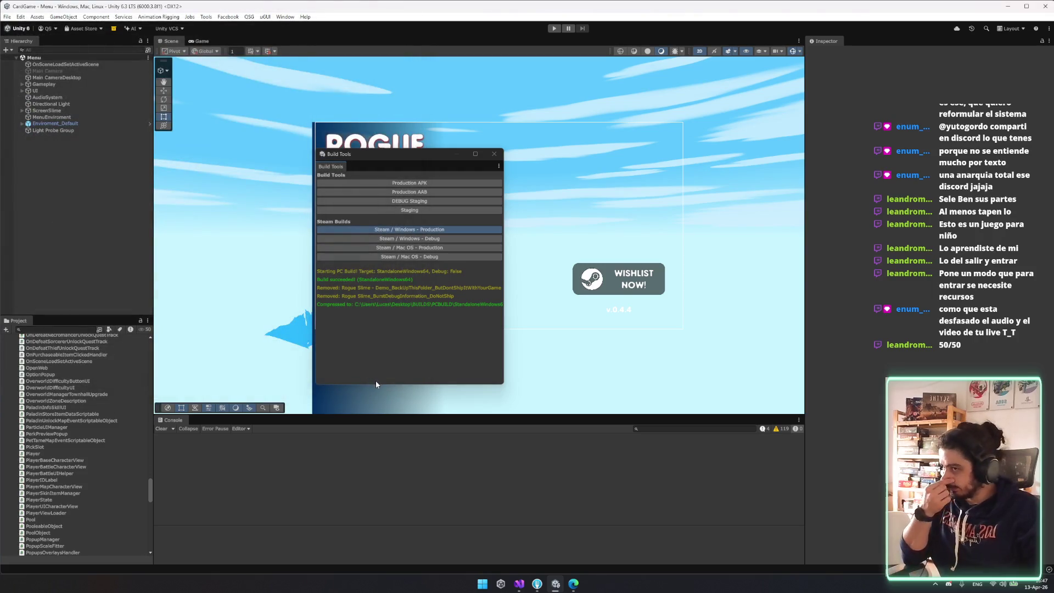